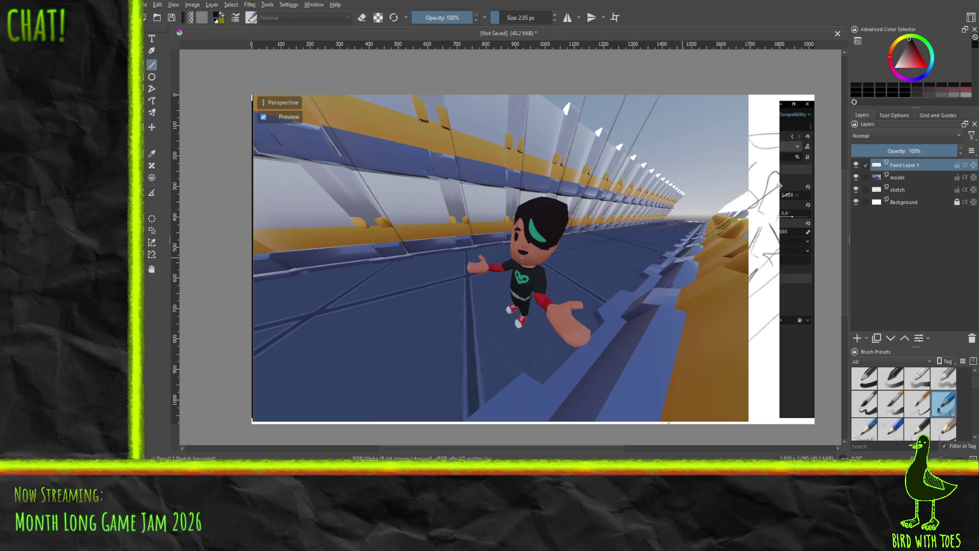
Trace four perspective lines along the right railing, then hide the sketch and model layers.
left_click_drag(779, 185, 814, 153)
mouse_move(684, 286)
left_mouse_down()
mouse_move(801, 219)
mouse_move(682, 282)
left_mouse_up()
left_click_drag(712, 269, 636, 311)
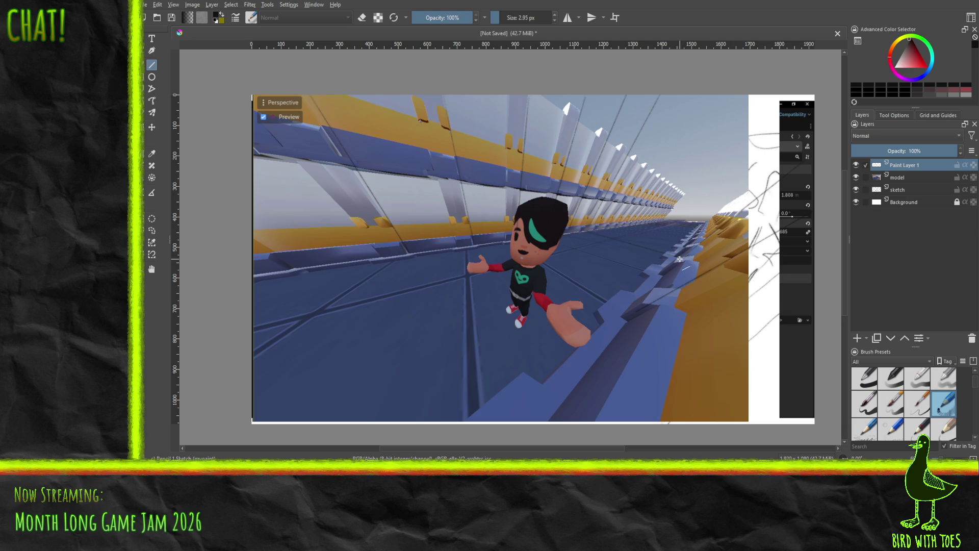
left_click_drag(683, 255, 821, 147)
left_click(856, 189)
left_click(856, 177)
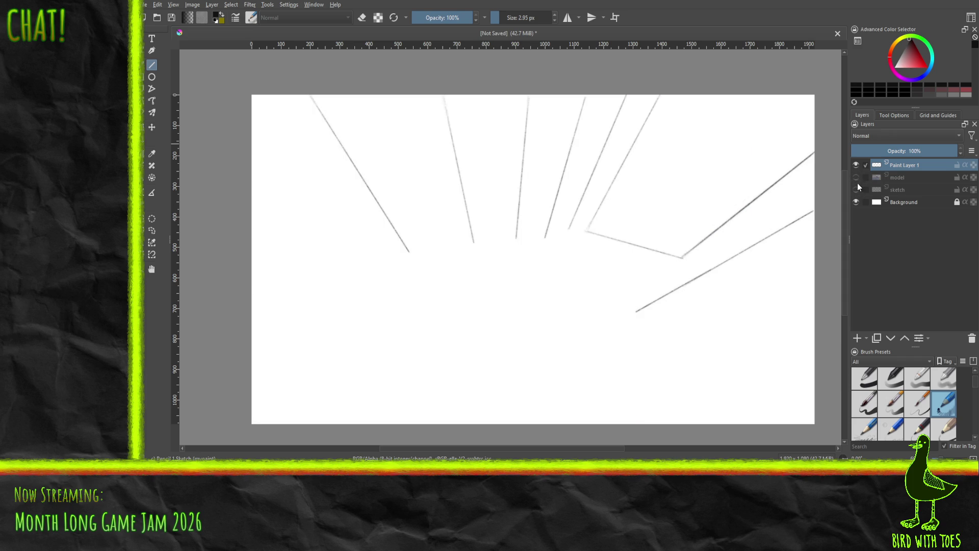
Over the model reference, draw the far floor line from the left edge toward the character.
left_click(857, 178)
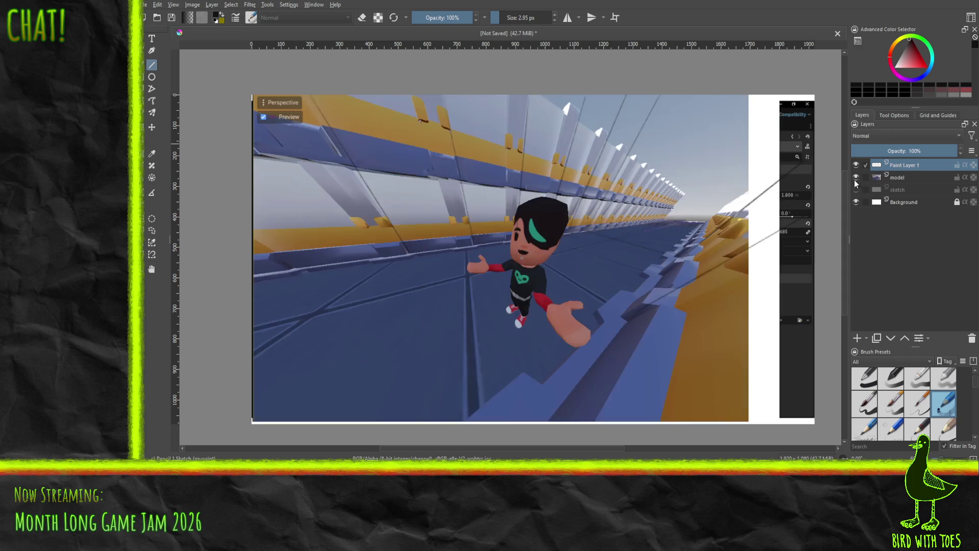
mouse_move(252, 281)
left_mouse_down()
mouse_move(676, 221)
mouse_move(581, 232)
mouse_move(594, 223)
left_mouse_up()
left_click_drag(252, 276, 587, 226)
key("ctrl+z")
left_click_drag(254, 254, 591, 225)
With the model hidden, redraw the wall verticals meeting the floor line, then show the model again.
left_click(856, 166)
left_click(857, 166)
left_click(856, 178)
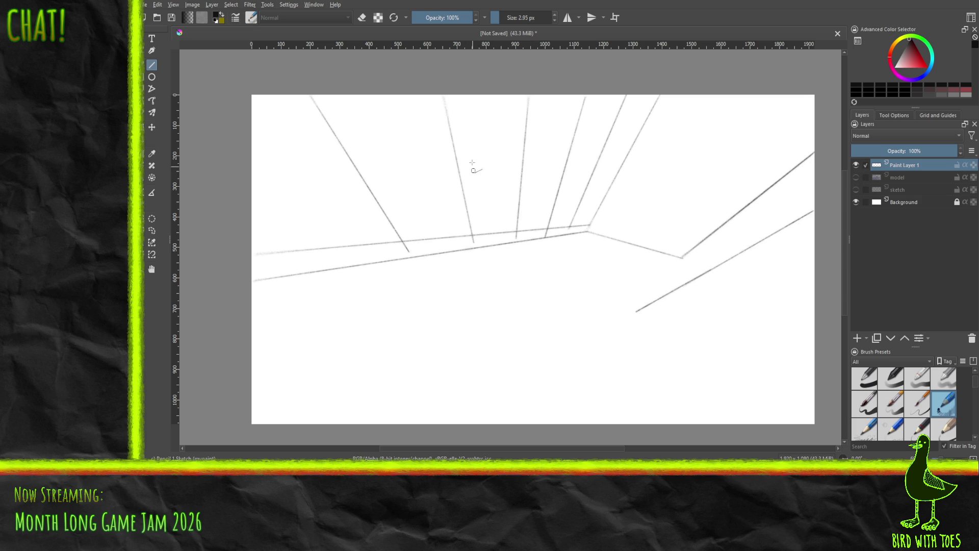
left_click_drag(445, 95, 474, 247)
key("ctrl+z")
left_click_drag(529, 96, 515, 241)
key("ctrl+z")
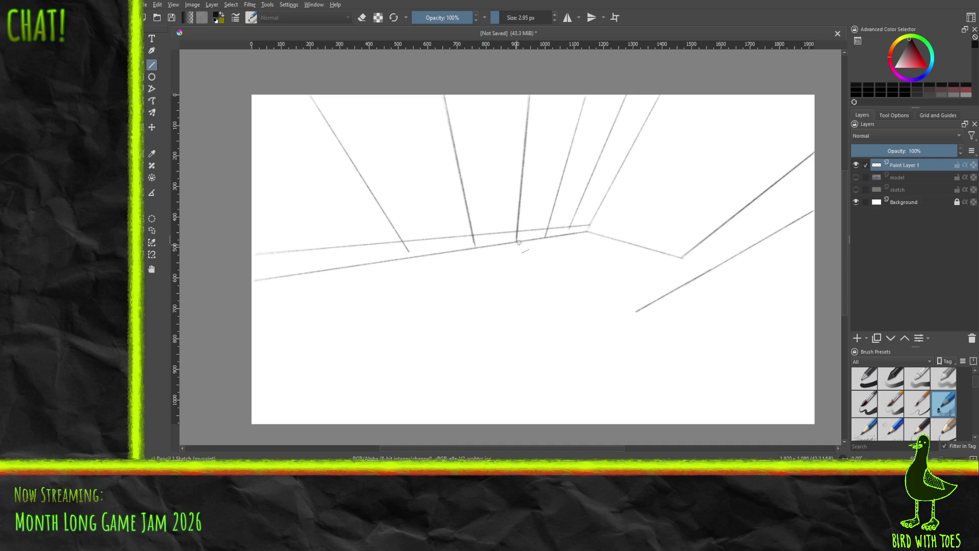
left_click_drag(569, 234, 626, 97)
key("ctrl+z")
left_click_drag(569, 234, 626, 96)
left_click(856, 177)
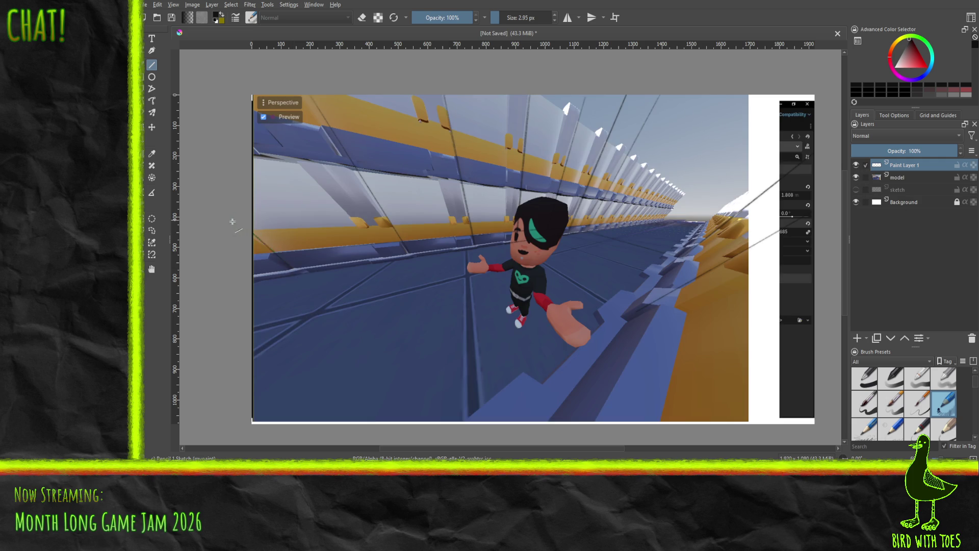
Undo a trial floor line and erase a stray mark on the linework with the eraser.
left_click_drag(293, 265, 231, 223)
key("ctrl+z")
right_click(387, 241)
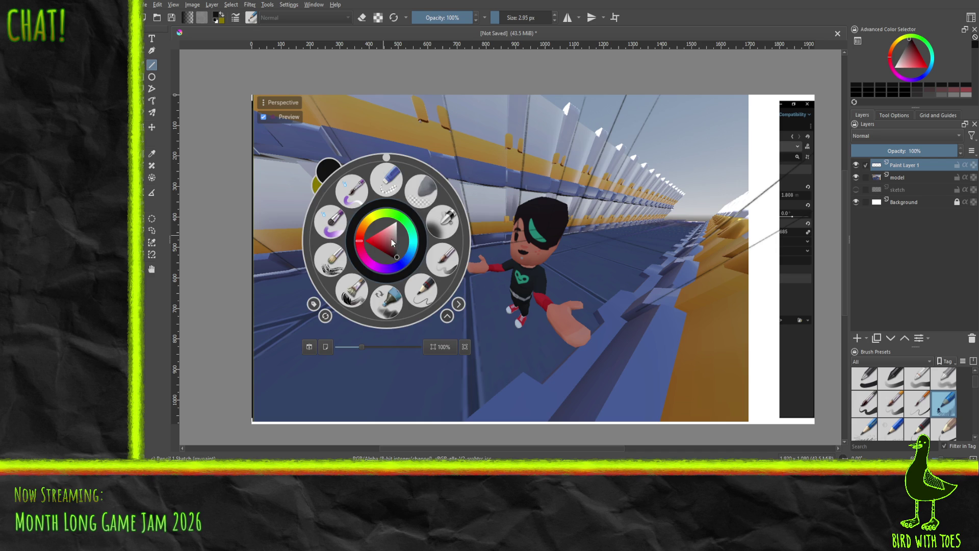
left_click(415, 191)
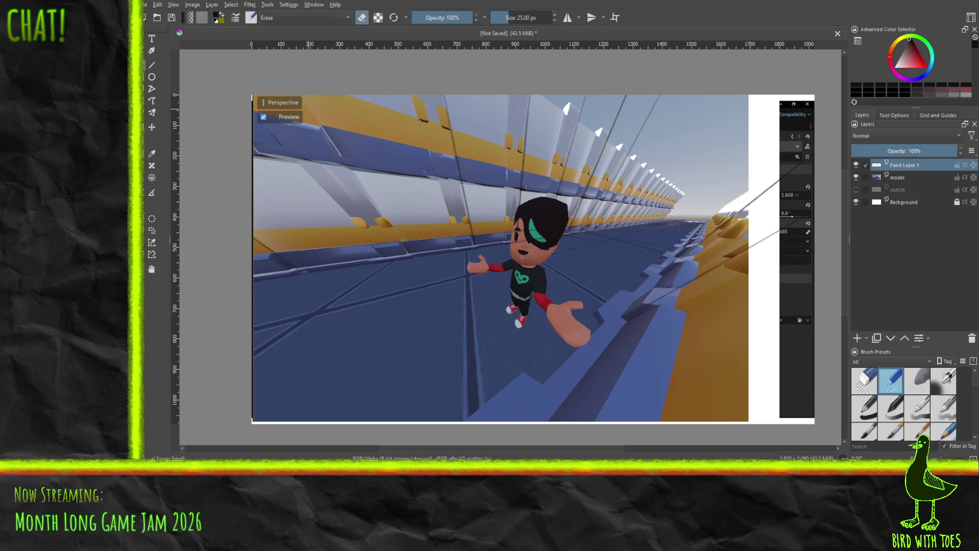
left_click(408, 247)
Set up a black sketch pencil at 15% opacity.
right_click(407, 298)
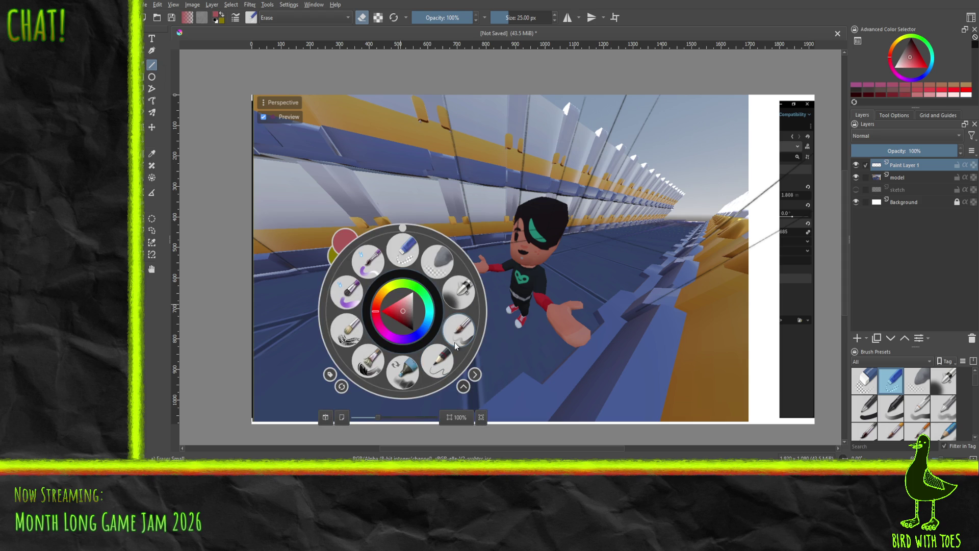
left_click(946, 432)
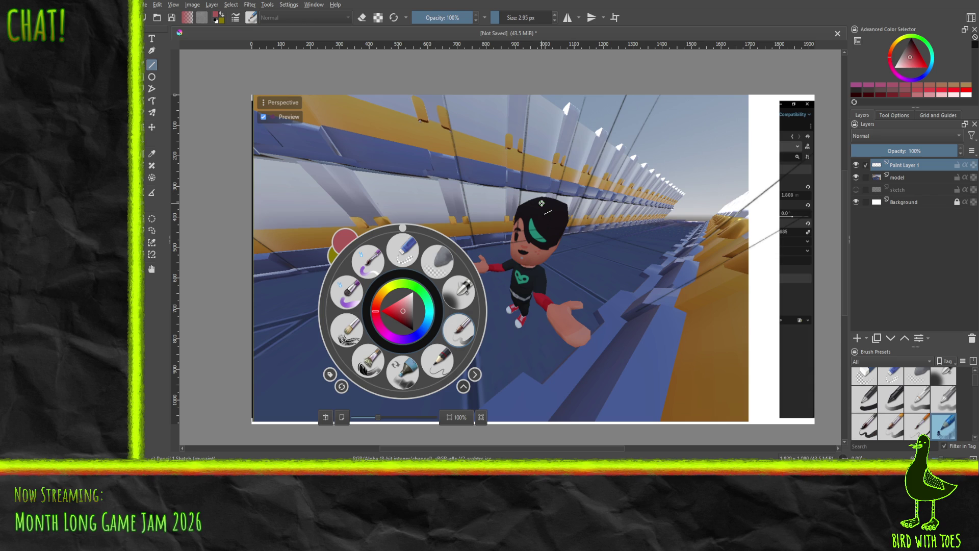
left_click(440, 365)
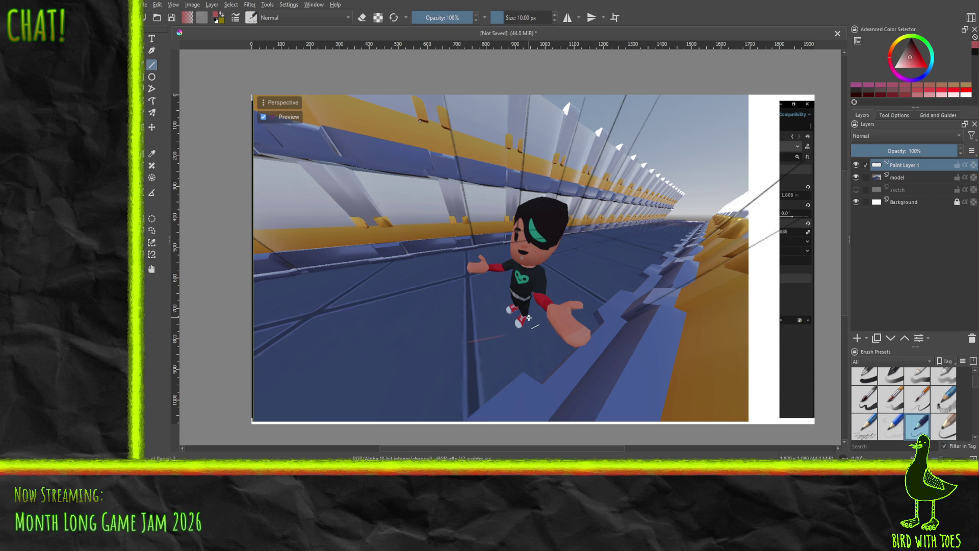
key("slash")
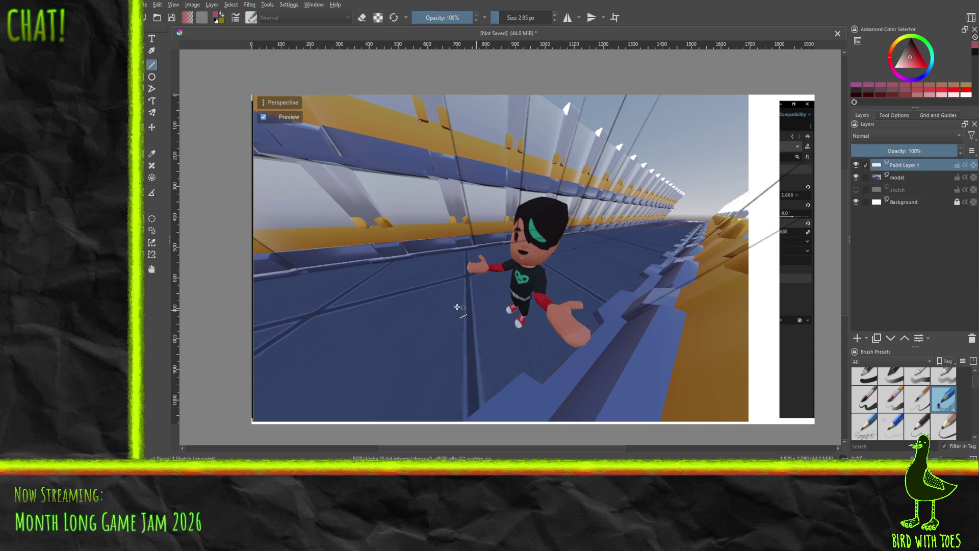
left_click_drag(920, 63, 917, 21)
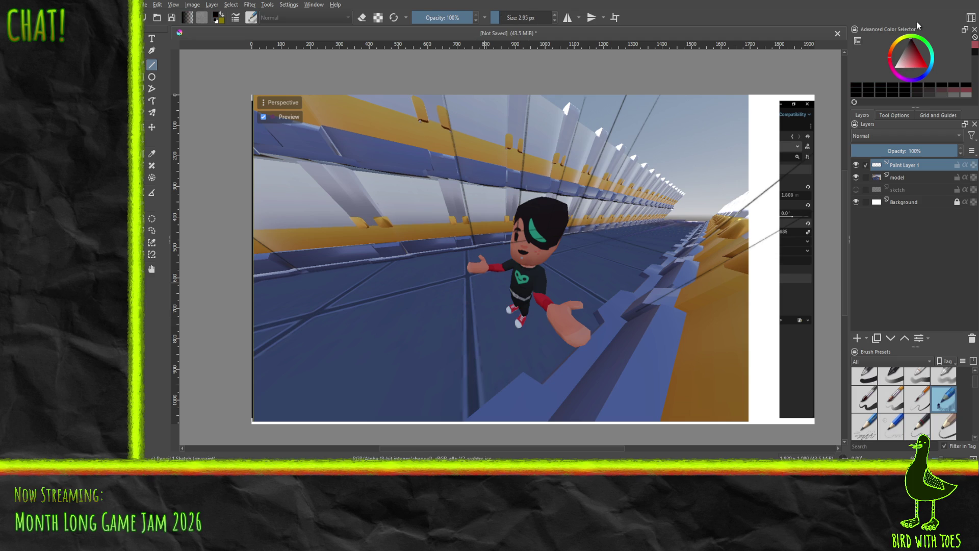
left_click(869, 432)
left_click_drag(468, 321, 510, 295)
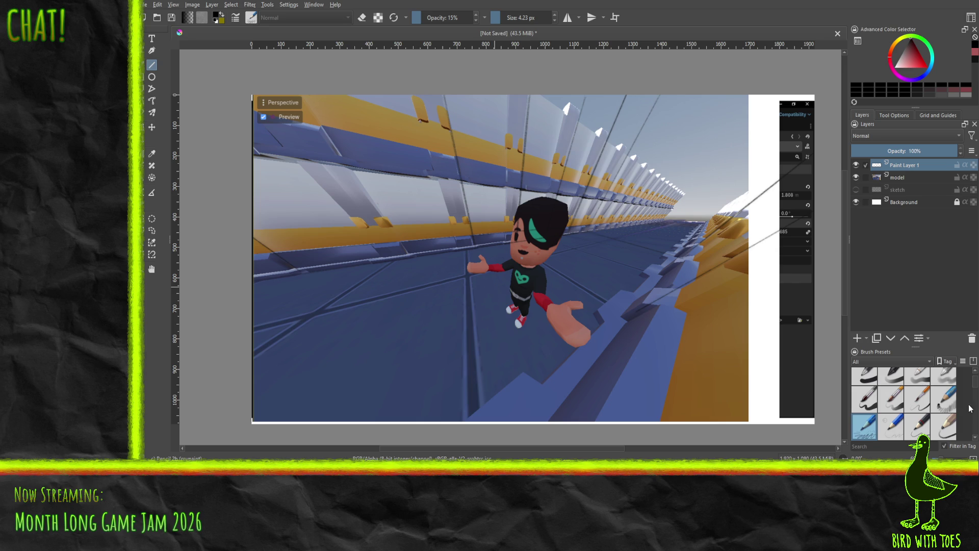
Select the Pencil 1 Sketch preset at 2.95 px and full opacity.
scroll(977, 391, "down", 3)
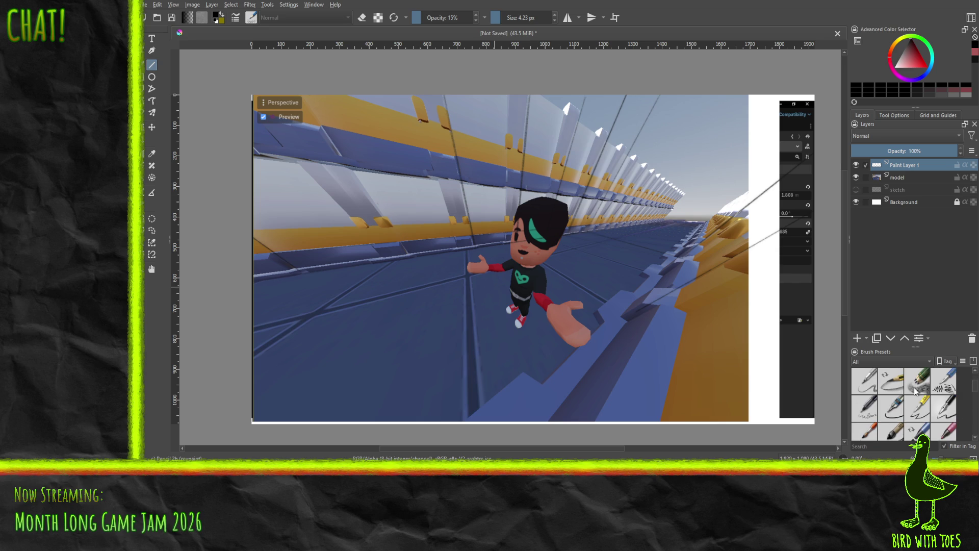
scroll(976, 400, "down", 5)
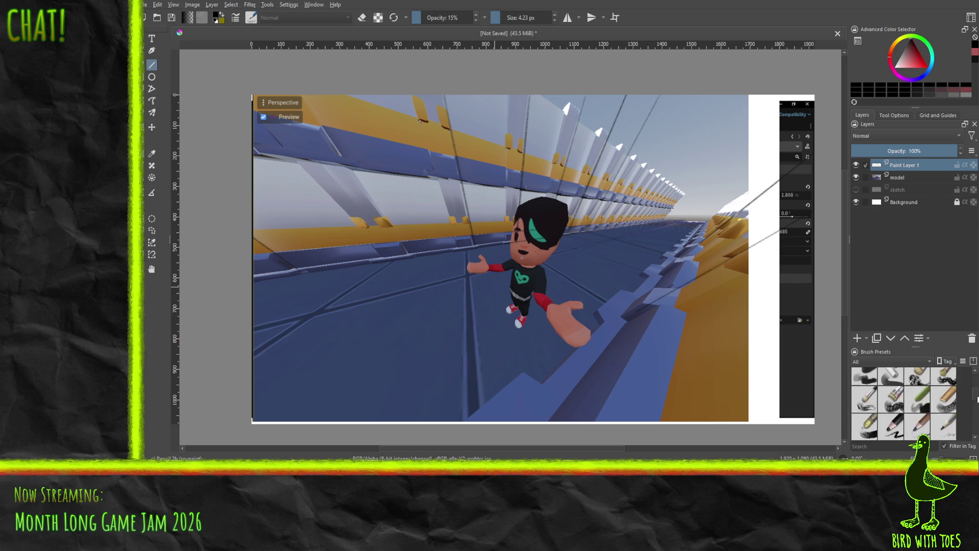
left_click_drag(976, 408, 972, 384)
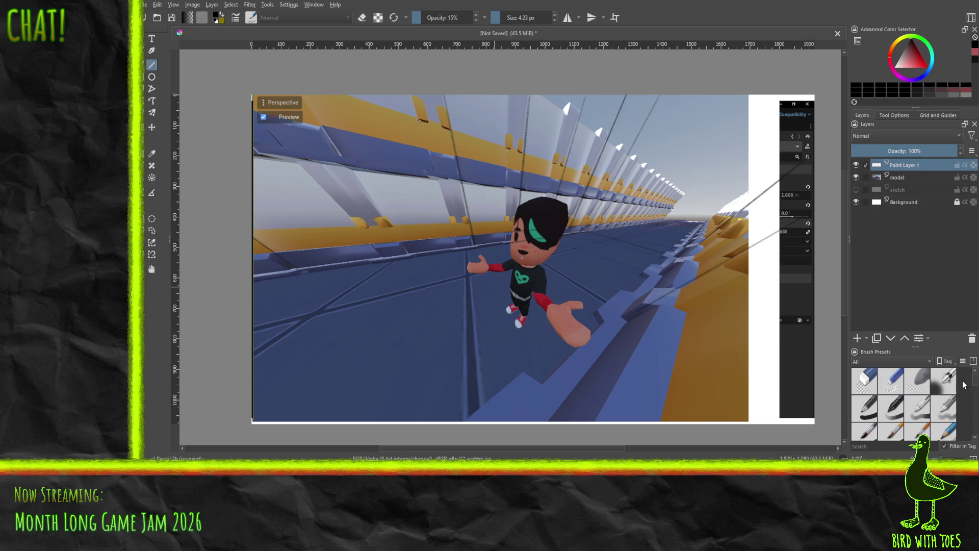
left_click(943, 430)
Draw a floor line left of the character and a line rising up-left, then hide Paint Layer 1.
left_click_drag(401, 346, 497, 299)
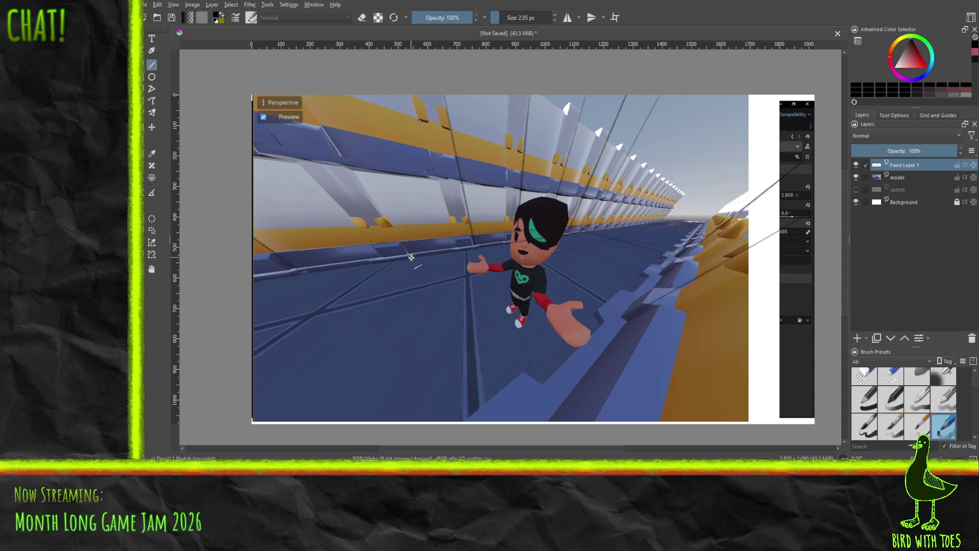
left_click_drag(411, 253, 301, 95)
key("ctrl+z")
left_click_drag(402, 236, 296, 89)
left_click(856, 165)
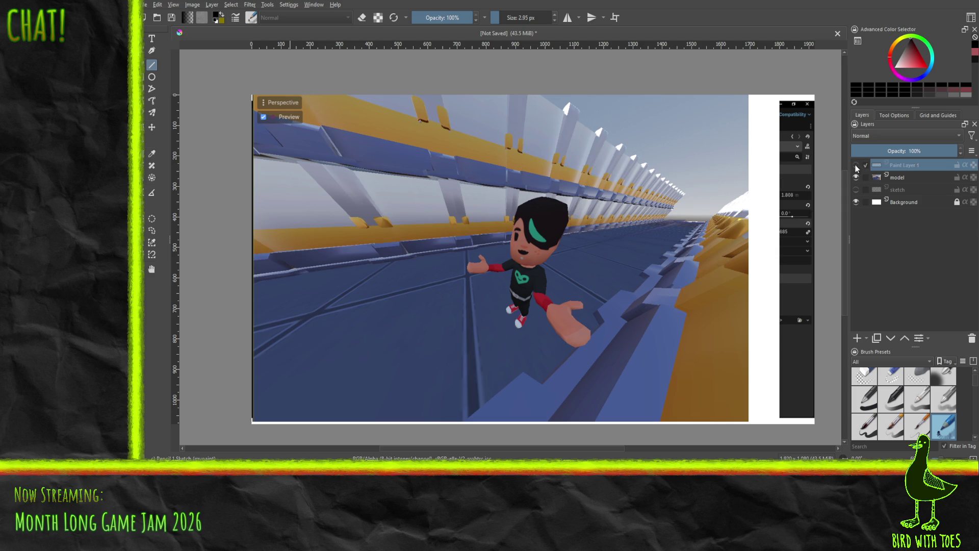
Draw the floor line from the left edge and the lines from the right railing corner.
left_click(855, 165)
left_click(856, 177)
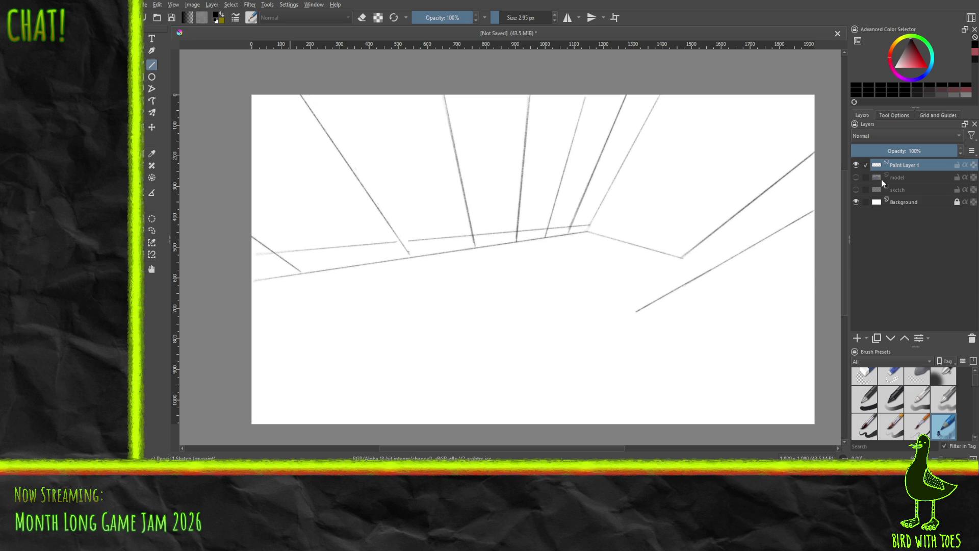
left_click_drag(250, 256, 587, 222)
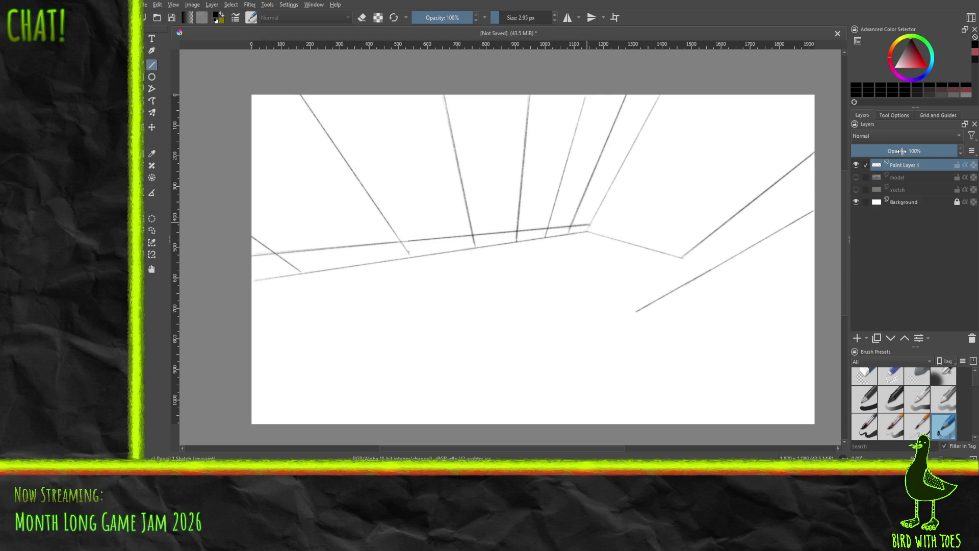
left_click(855, 178)
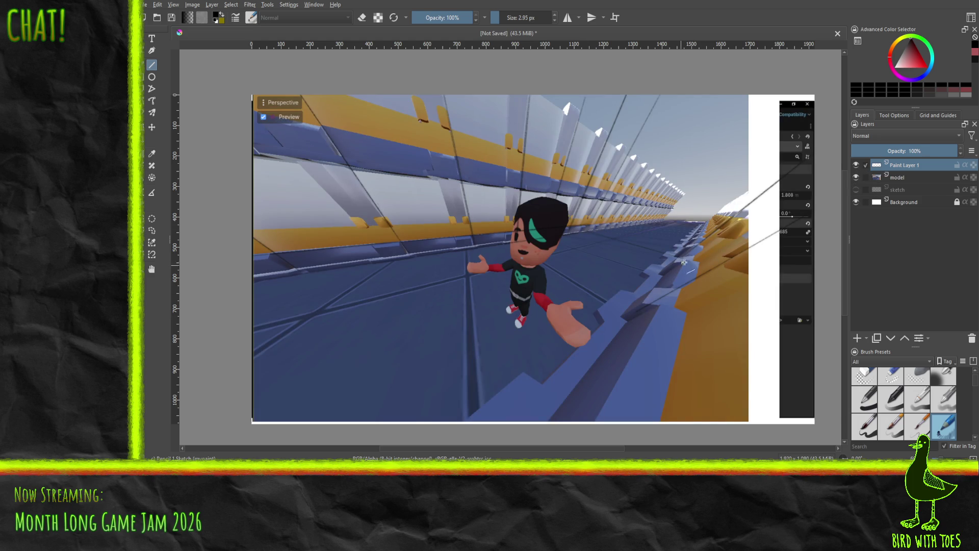
mouse_move(680, 258)
left_mouse_down()
mouse_move(586, 389)
mouse_move(546, 424)
left_mouse_up()
mouse_move(636, 313)
left_mouse_down()
mouse_move(786, 236)
mouse_move(814, 209)
left_mouse_up()
Extend the railing line to the canvas bottom, draw a darker bottom floor line, and add Paint Layer 2.
left_click(856, 177)
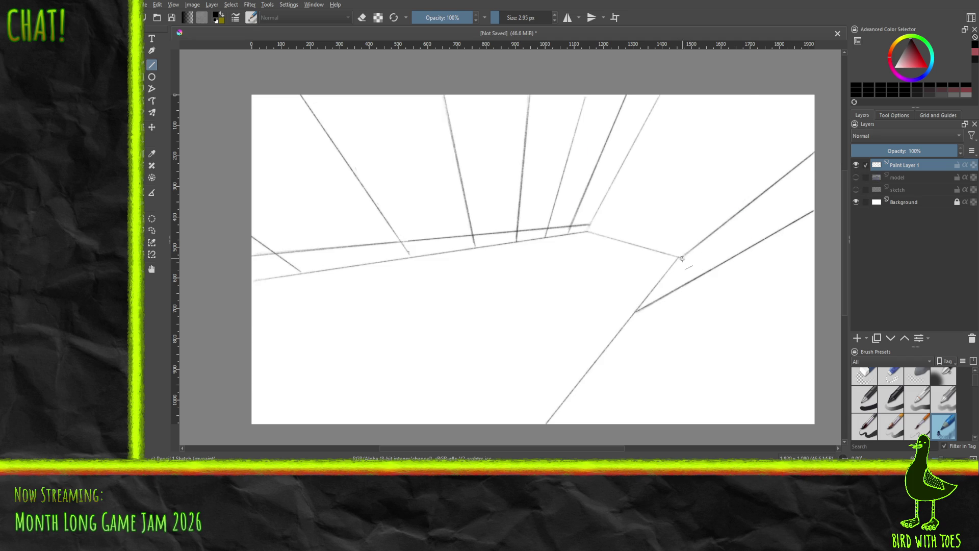
mouse_move(681, 257)
left_mouse_down()
mouse_move(586, 393)
mouse_move(545, 424)
left_mouse_up()
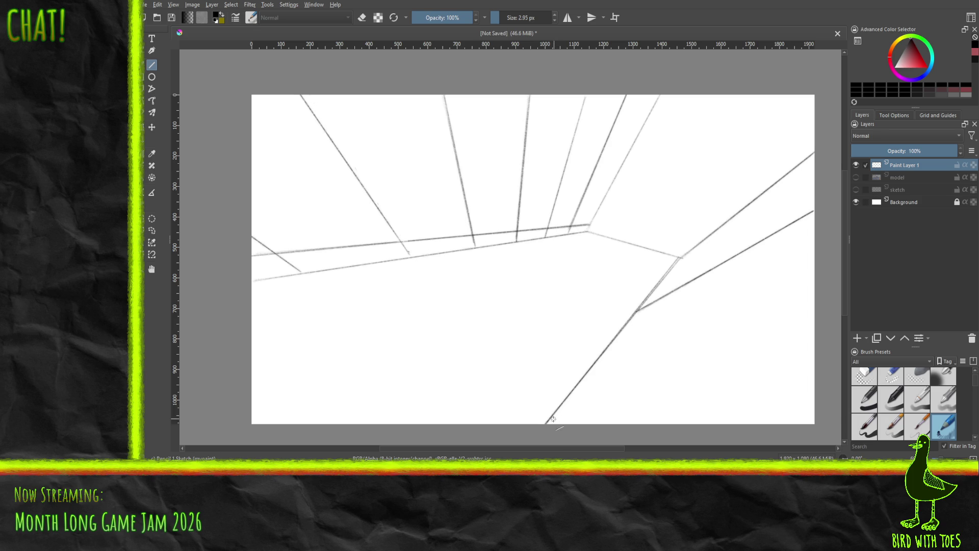
mouse_move(551, 419)
left_mouse_down()
mouse_move(666, 398)
mouse_move(824, 392)
mouse_move(832, 348)
mouse_move(827, 364)
left_mouse_up()
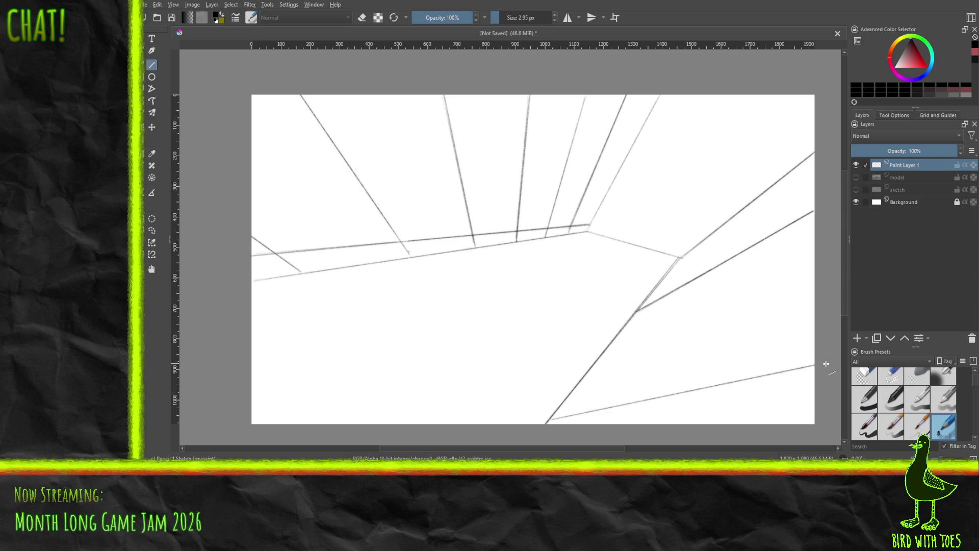
left_click_drag(551, 419, 823, 363)
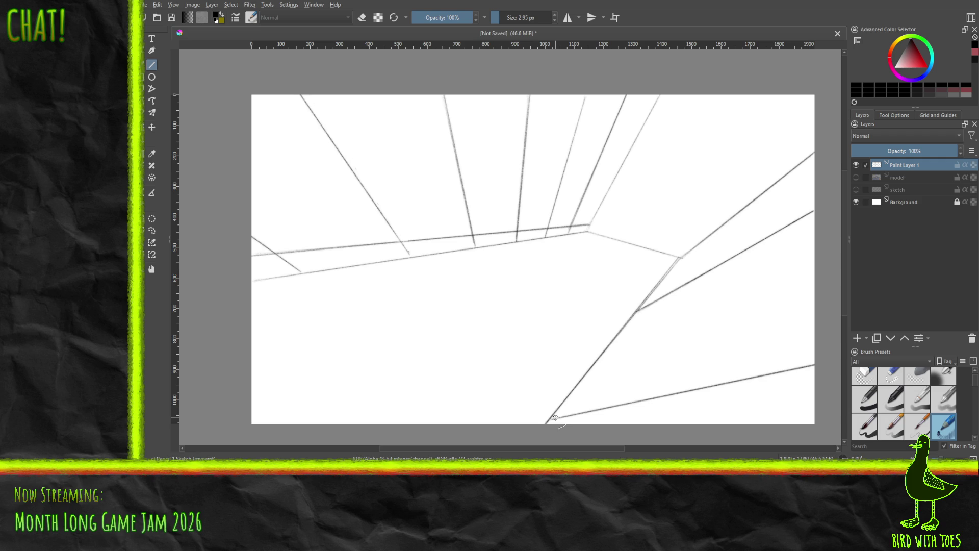
left_click(857, 338)
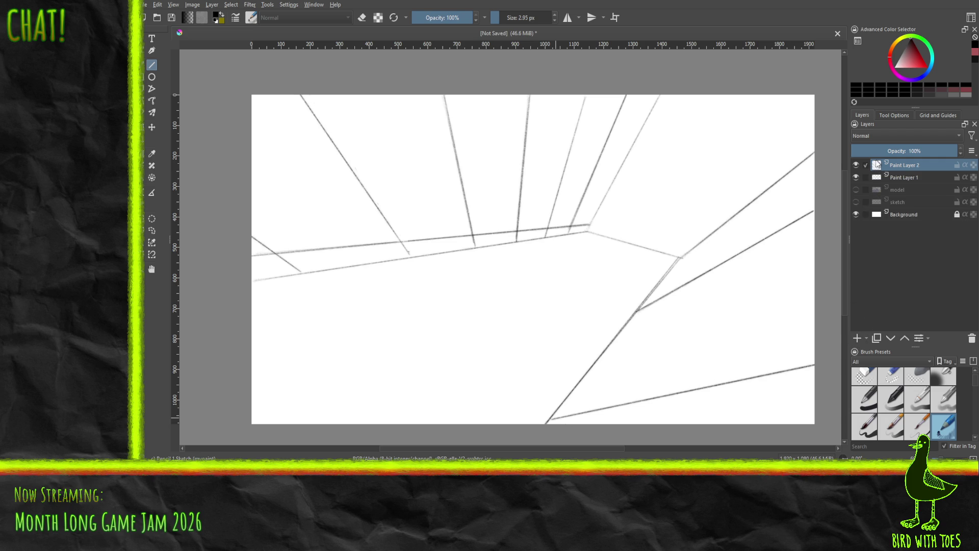
Show only the model reference and trace the chibi's wrist, hand and thumb.
left_click(856, 177)
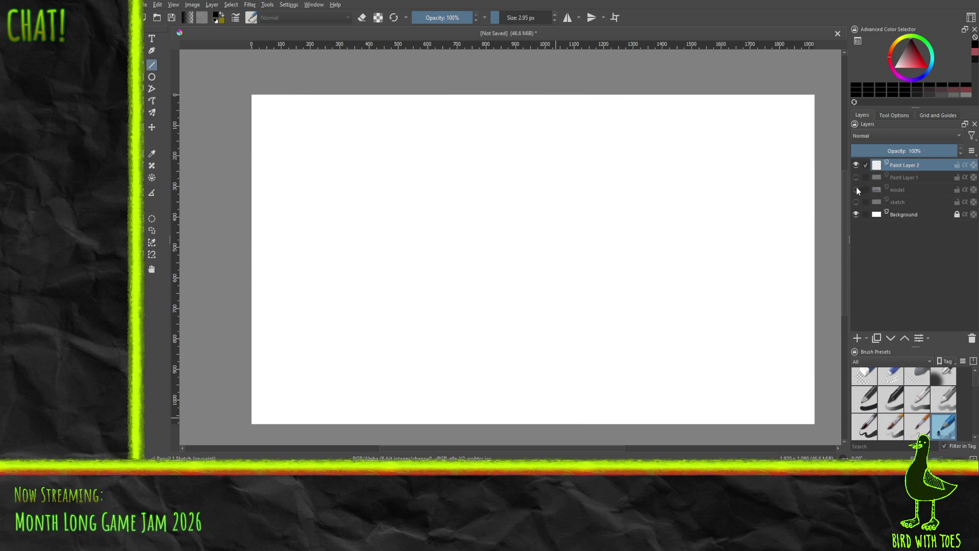
left_click(856, 189)
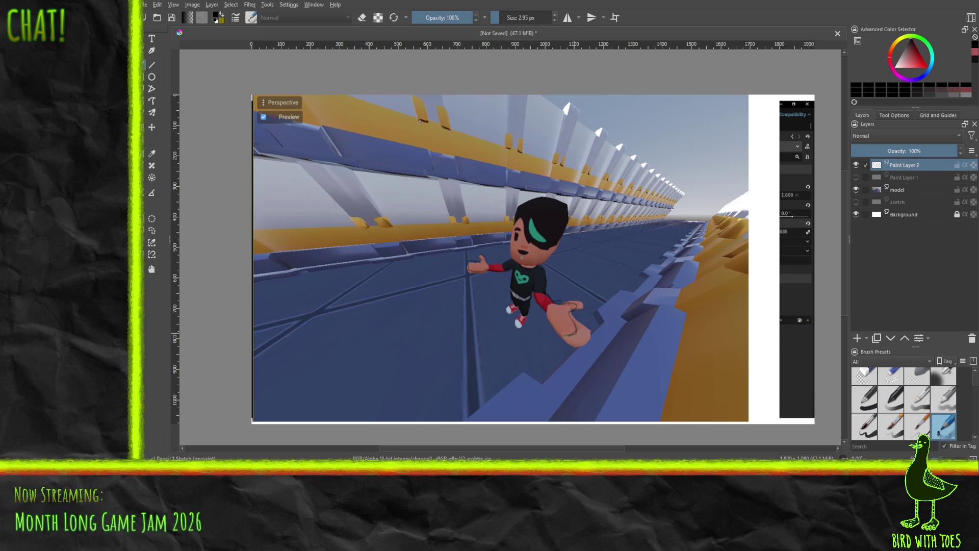
mouse_move(556, 327)
left_mouse_down()
mouse_move(547, 309)
mouse_move(565, 335)
mouse_move(572, 310)
left_mouse_up()
left_click_drag(579, 306, 573, 302)
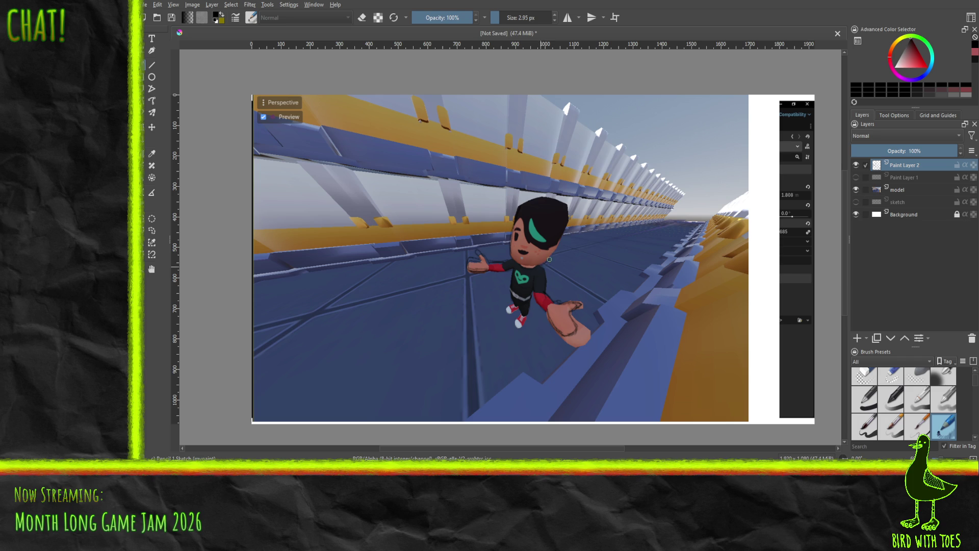
Outline the head and chin, remove the moustache stroke, and view the sketch without the model.
mouse_move(571, 210)
left_mouse_down()
mouse_move(546, 194)
mouse_move(518, 206)
left_mouse_up()
left_click_drag(522, 253, 521, 263)
left_click_drag(523, 251, 533, 246)
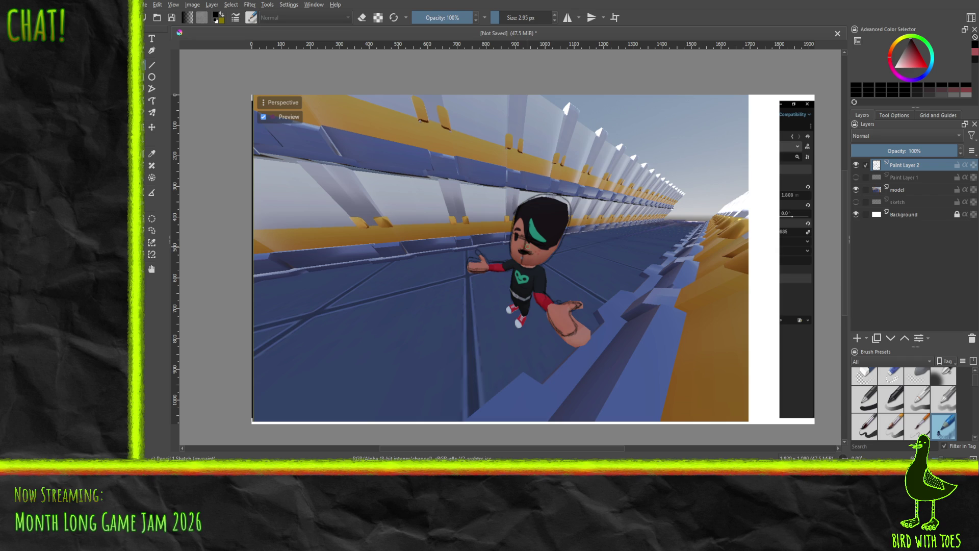
left_click(856, 190)
key("ctrl+z")
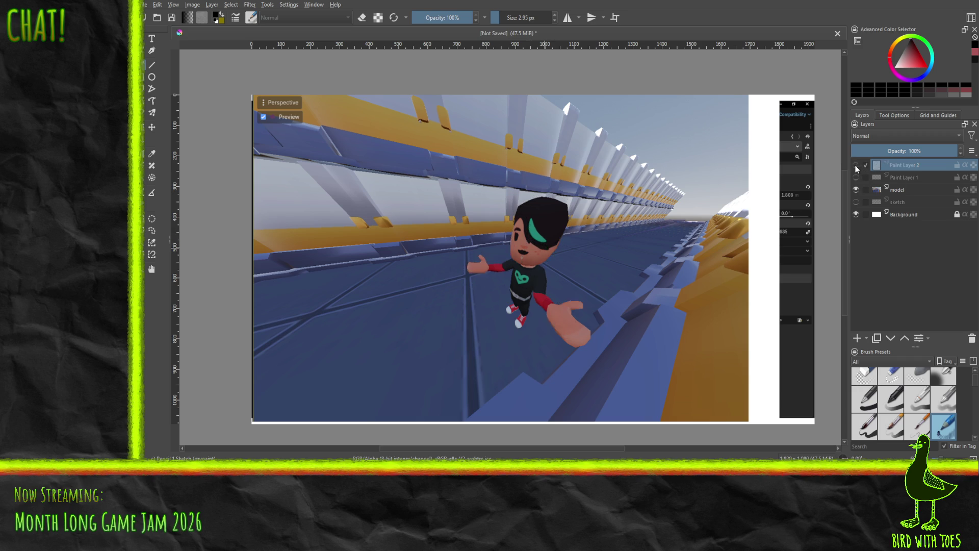
left_click(856, 190)
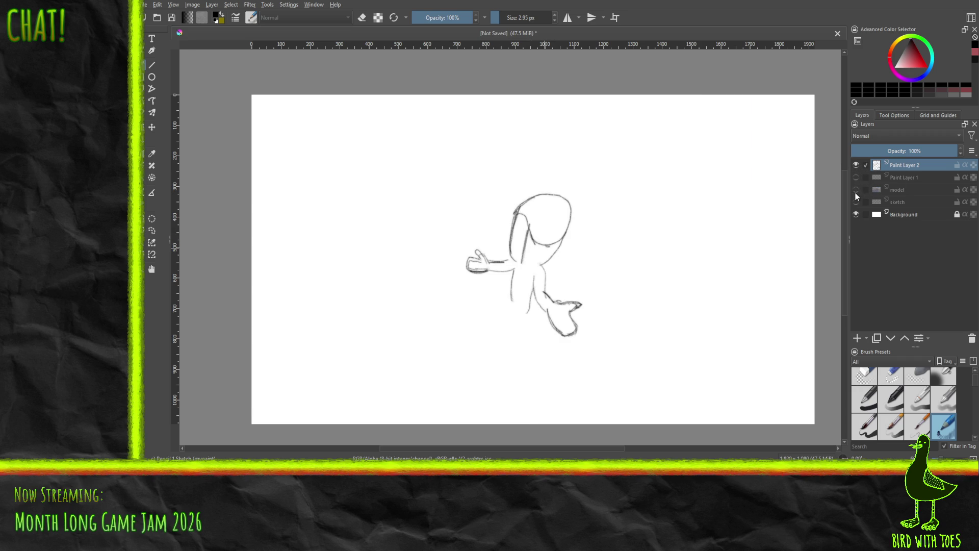
Draw the chibi's mouth and fill in its dark eye.
left_click(856, 191)
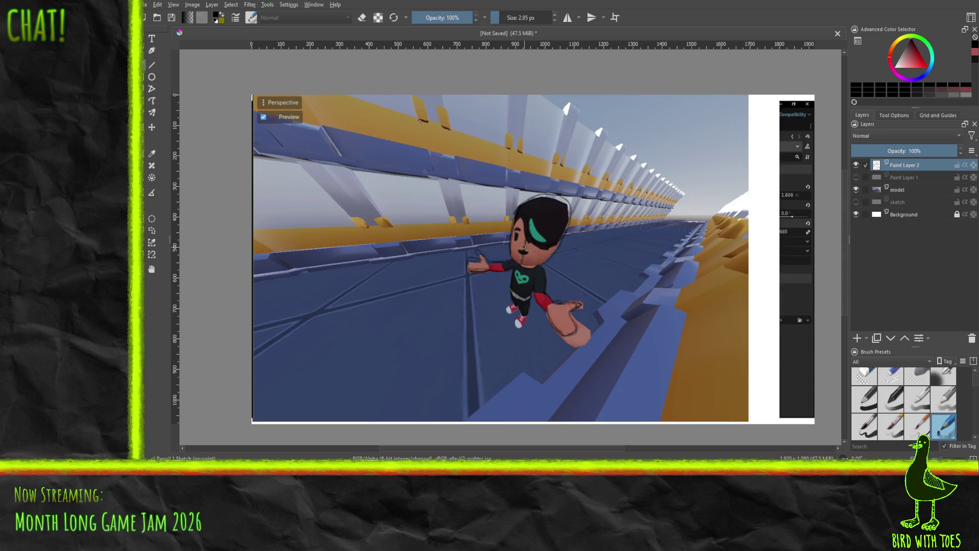
left_click_drag(521, 251, 527, 252)
left_click(856, 190)
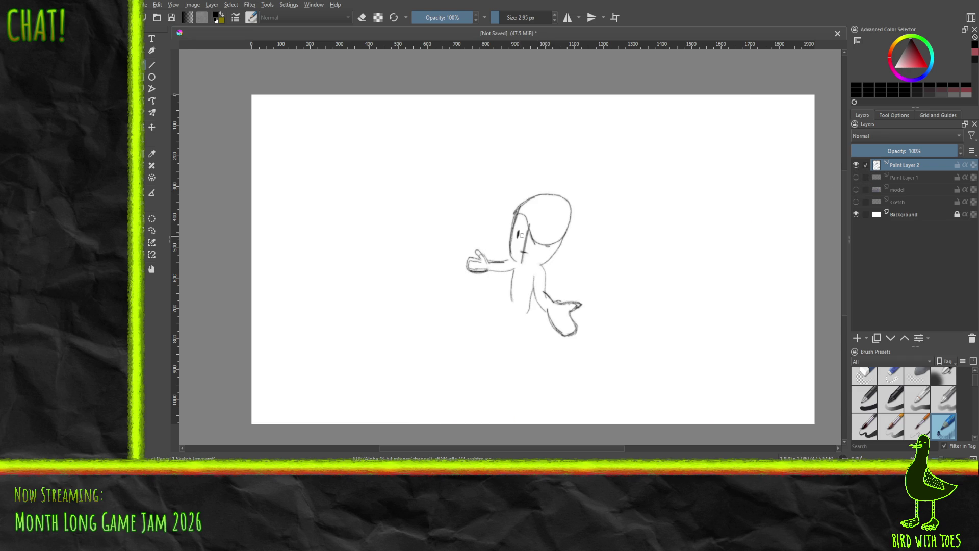
left_click_drag(519, 233, 519, 236)
Reinforce the head outline on the top-left, right side and cheek, then show the 3D reference.
left_click_drag(516, 209, 545, 194)
mouse_move(534, 233)
left_mouse_down()
mouse_move(554, 247)
mouse_move(565, 235)
mouse_move(545, 243)
left_mouse_up()
left_click_drag(568, 228, 563, 245)
mouse_move(569, 208)
left_mouse_down()
mouse_move(572, 224)
mouse_move(571, 204)
left_mouse_up()
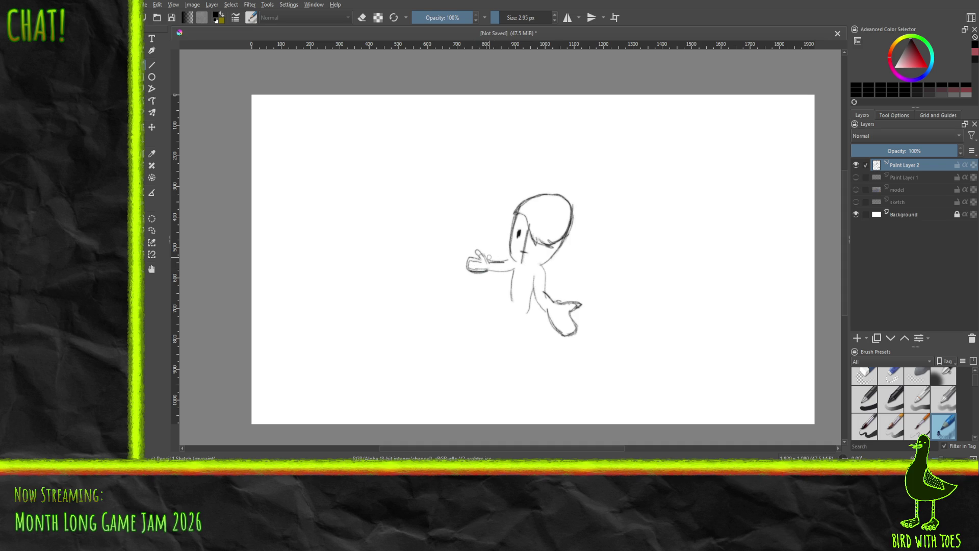
left_click(856, 190)
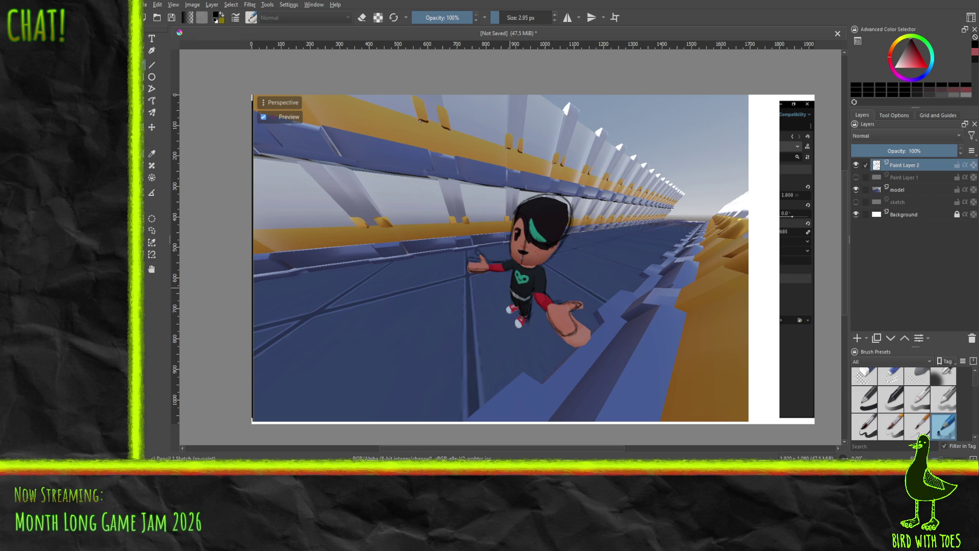
right_click(944, 426)
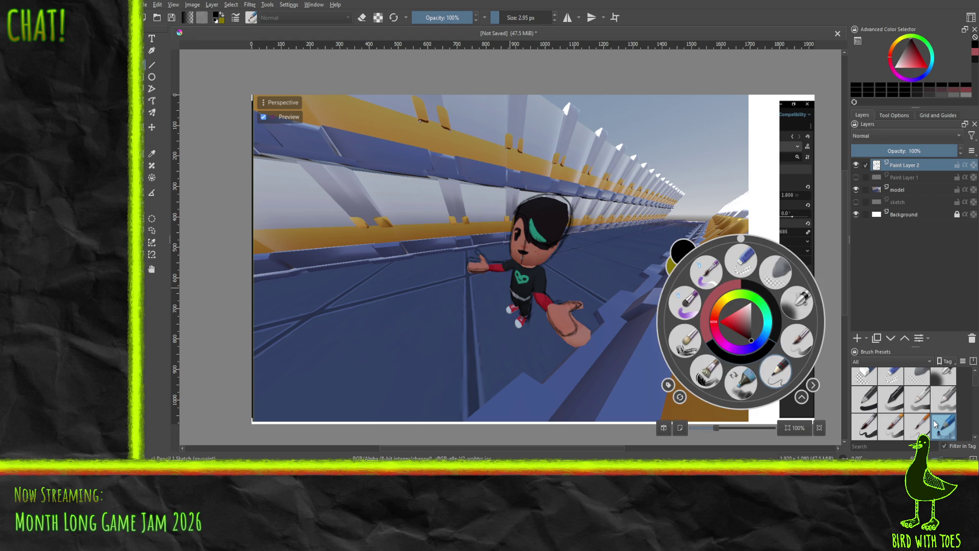
Sketch the left leg and shoe, then darken the right shoe and left leg outlines.
left_click(510, 288)
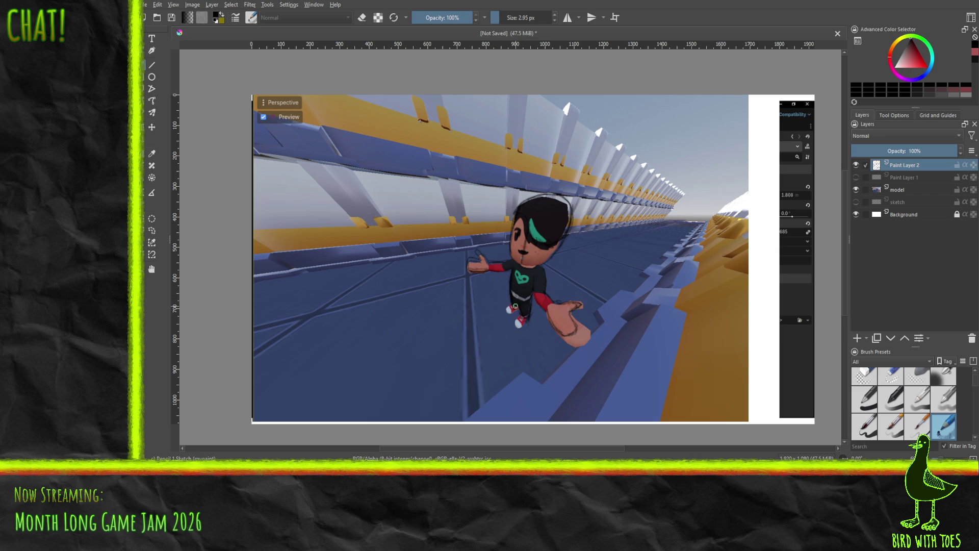
mouse_move(519, 310)
left_mouse_down()
mouse_move(511, 299)
mouse_move(531, 301)
mouse_move(520, 330)
mouse_move(514, 308)
left_mouse_up()
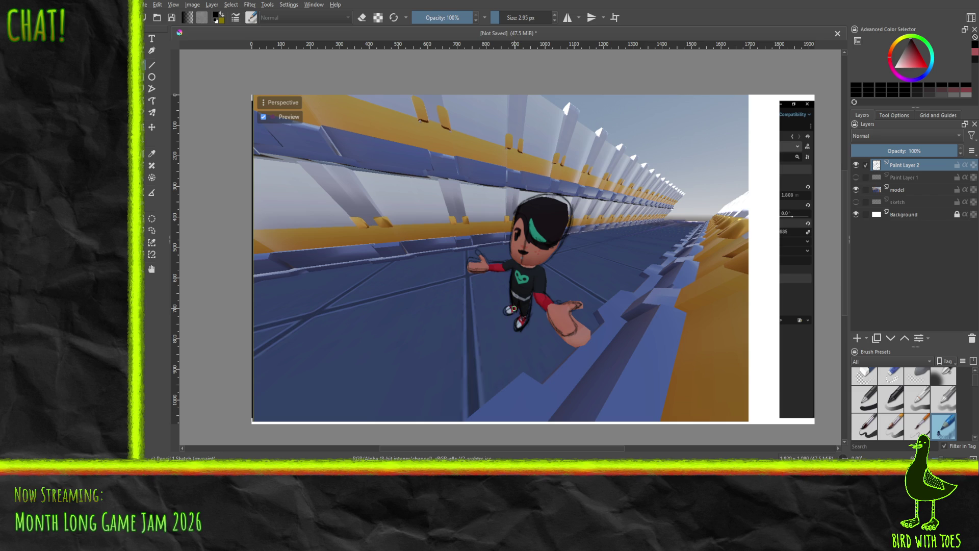
left_click(856, 189)
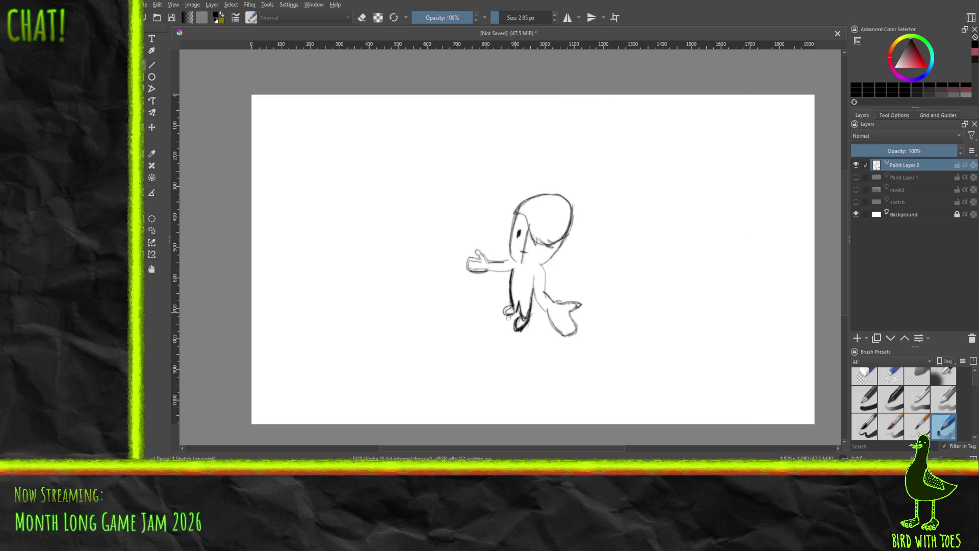
left_click_drag(508, 313, 510, 309)
mouse_move(513, 290)
left_mouse_down()
mouse_move(511, 309)
mouse_move(524, 312)
mouse_move(533, 276)
mouse_move(531, 302)
left_mouse_up()
Darken the torso's right side and left edge, then bring the 3D reference back.
mouse_move(543, 263)
left_mouse_down()
mouse_move(547, 293)
mouse_move(543, 263)
left_mouse_up()
mouse_move(512, 258)
left_mouse_down()
mouse_move(508, 240)
mouse_move(521, 228)
left_mouse_up()
left_click(857, 178)
left_click(857, 178)
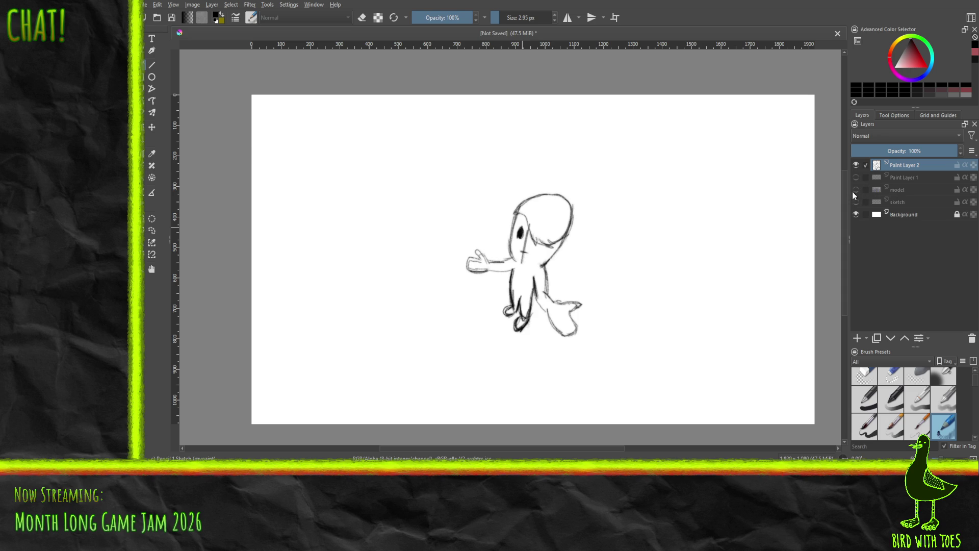
left_click(856, 190)
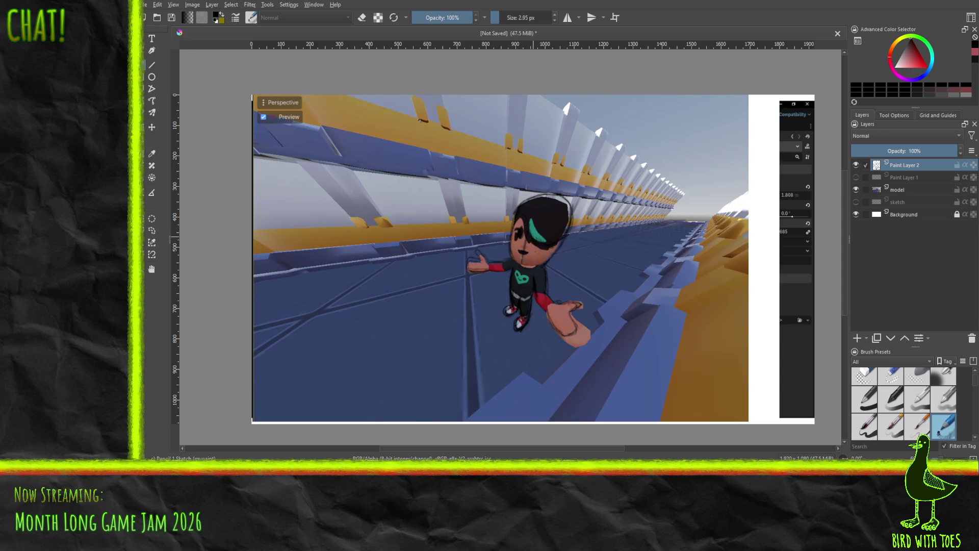
Compare against the 3D reference, then redraw the mouth as small and open with a tooth.
key("ctrl+h")
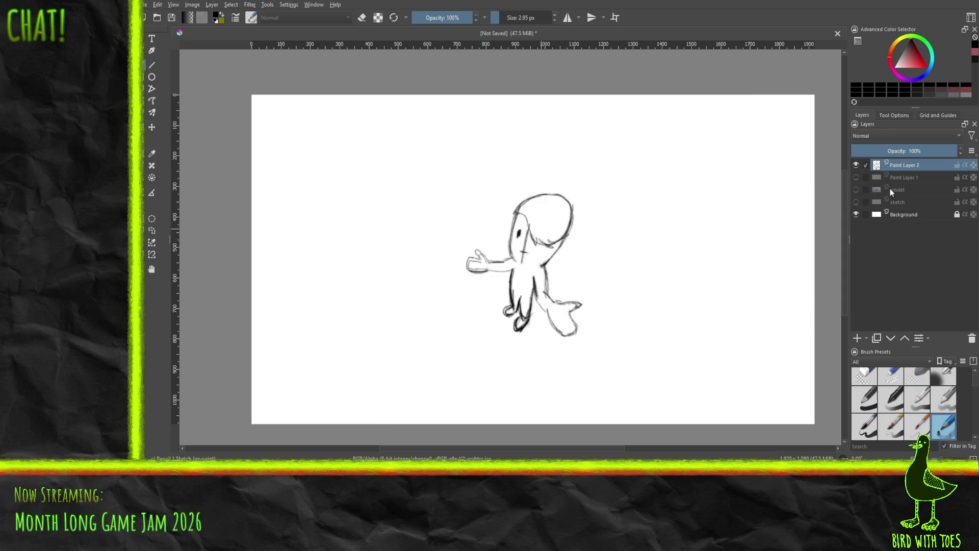
left_click(856, 190)
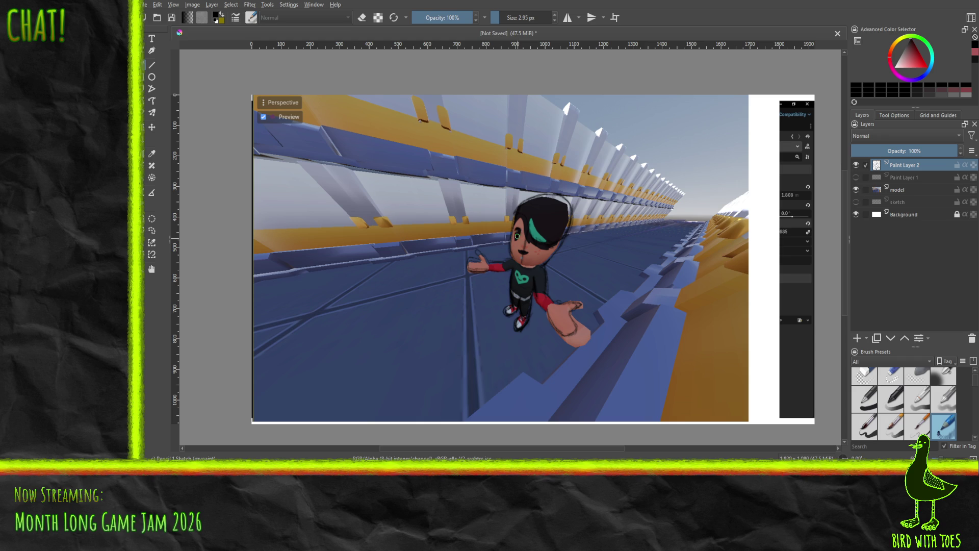
left_click(856, 190)
left_click(855, 190)
left_click(856, 189)
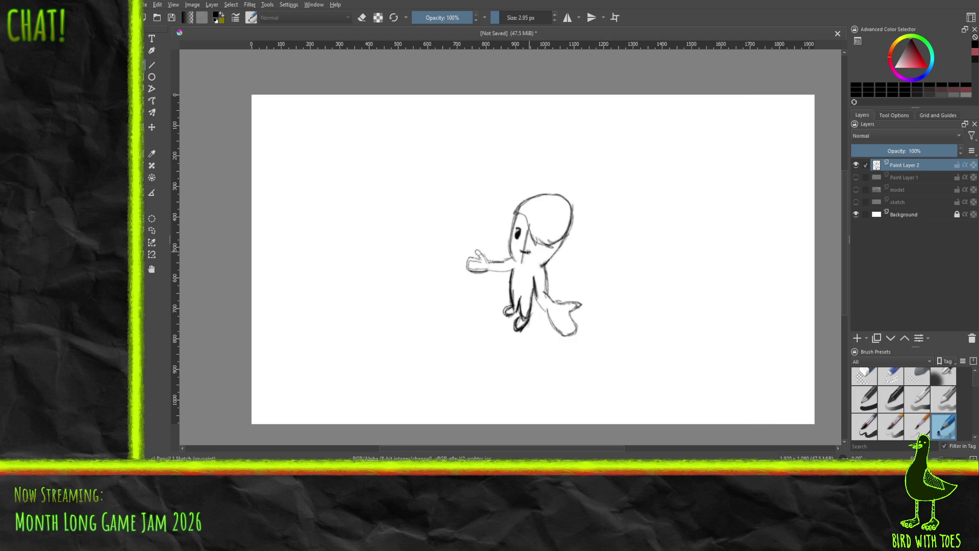
left_click_drag(521, 252, 527, 255)
Add a mark near the right eye and shade inside the right hand.
left_click_drag(539, 228, 542, 231)
mouse_move(551, 315)
left_mouse_down()
mouse_move(567, 331)
mouse_move(574, 318)
mouse_move(563, 307)
mouse_move(576, 305)
mouse_move(567, 297)
left_mouse_up()
left_click_drag(545, 302, 553, 312)
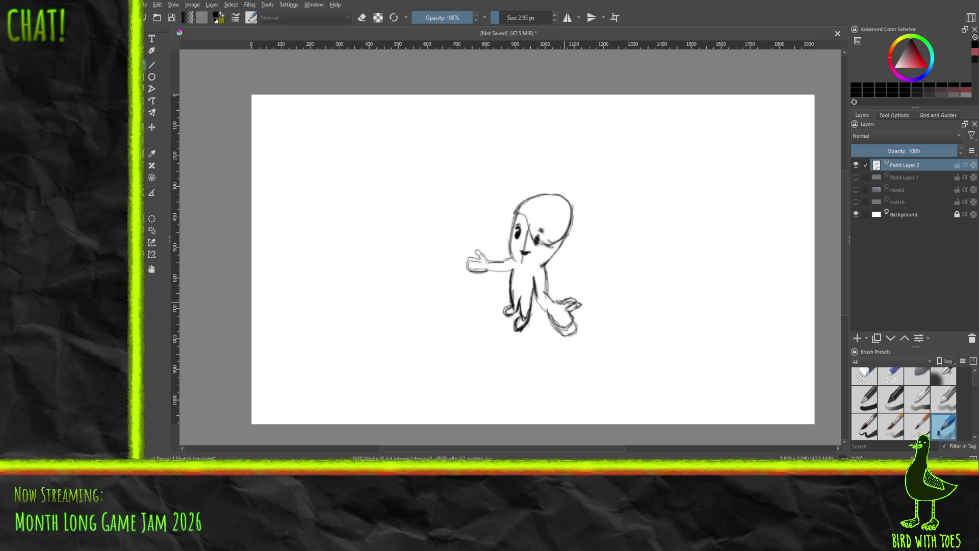
left_click(889, 367)
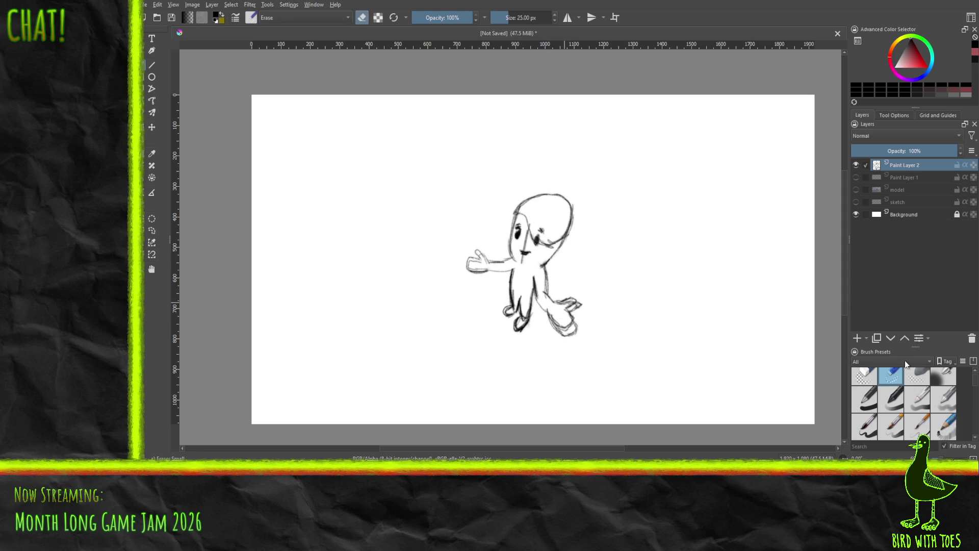
Erase stray strokes under and around the right hand, the face's centre line and near the eye.
mouse_move(575, 327)
left_mouse_down()
mouse_move(578, 305)
mouse_move(566, 298)
left_mouse_up()
left_click_drag(563, 332, 560, 332)
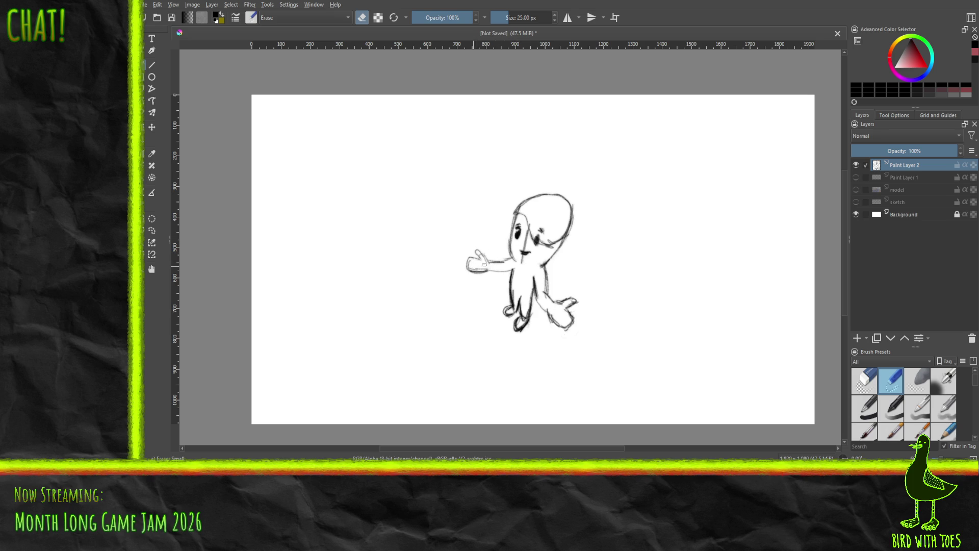
left_click_drag(477, 267, 474, 263)
left_click_drag(525, 246, 525, 244)
left_click_drag(565, 223, 546, 243)
Check the cleaned sketch against the 3D reference and return to the sketching pencil.
left_click(944, 429)
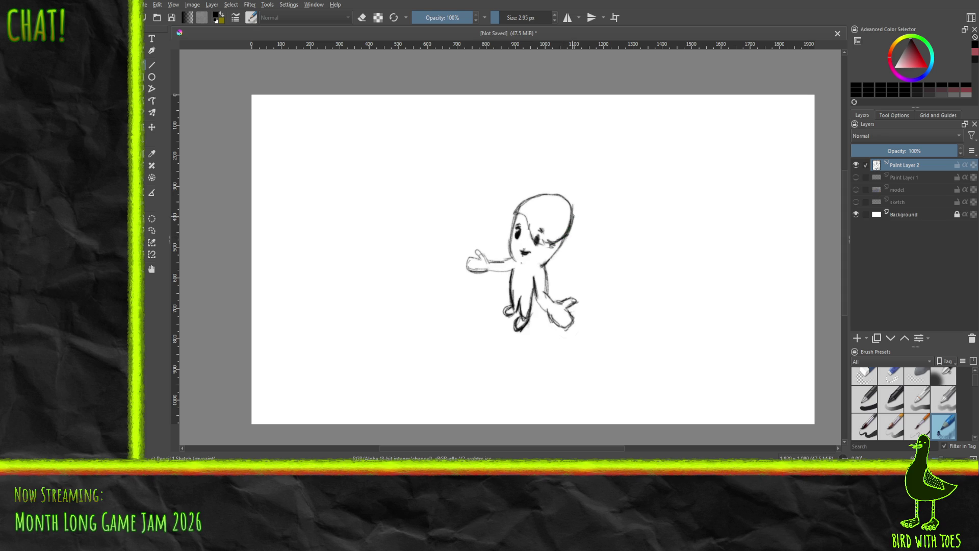
key("e")
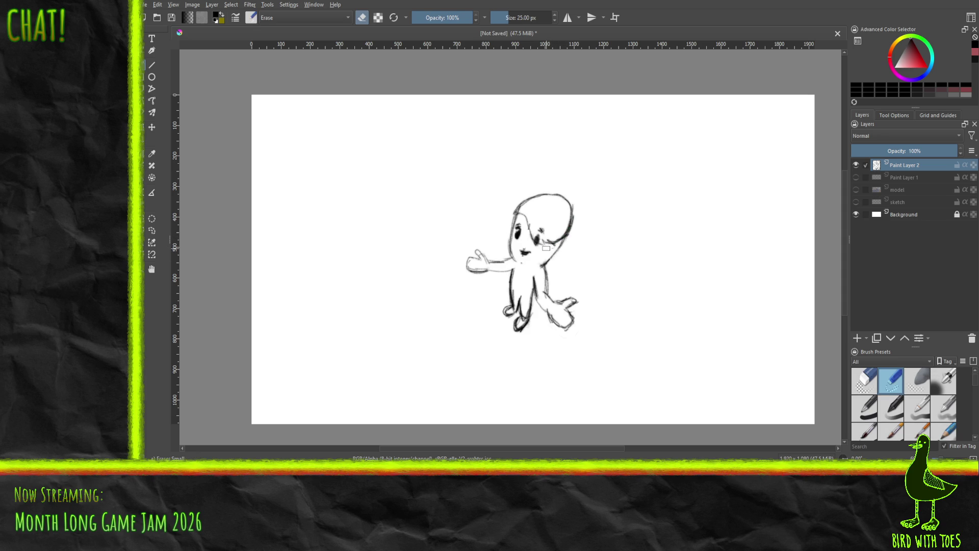
left_click(856, 190)
left_click(856, 190)
left_click(857, 190)
left_click(858, 189)
left_click(943, 427)
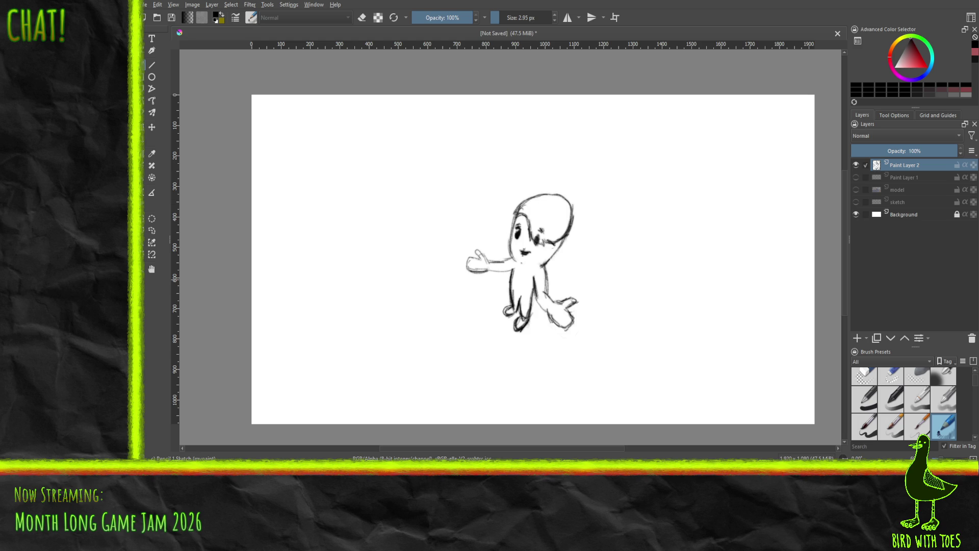
left_click(855, 190)
Show the 3D corridor reference over the sketch and hide the perspective guide lines.
left_click(856, 189)
left_click(856, 177)
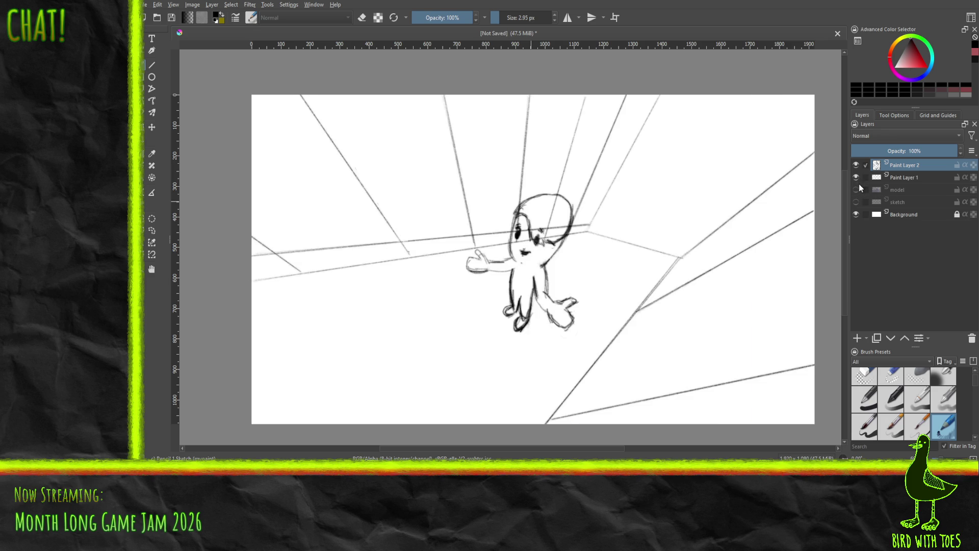
left_click(856, 179)
left_click(856, 178)
left_click(856, 189)
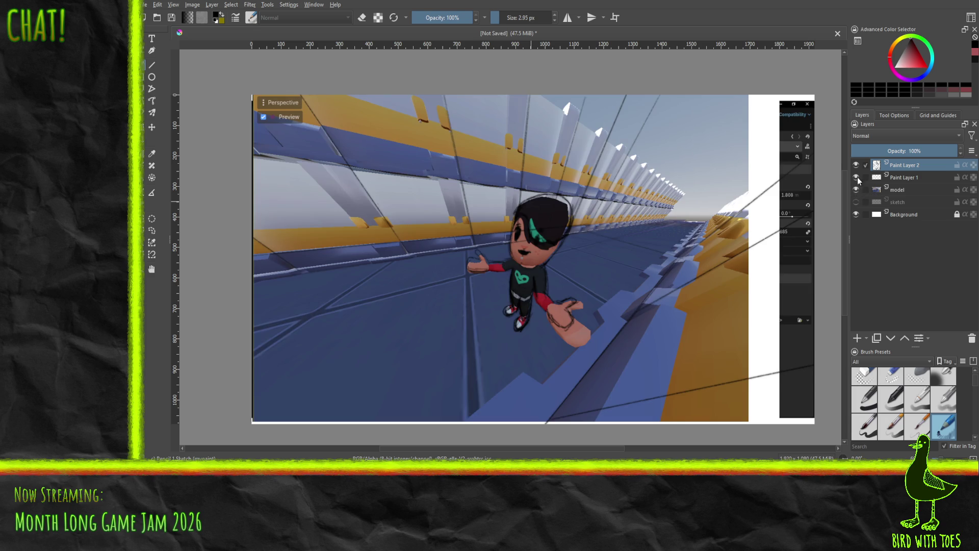
left_click(856, 178)
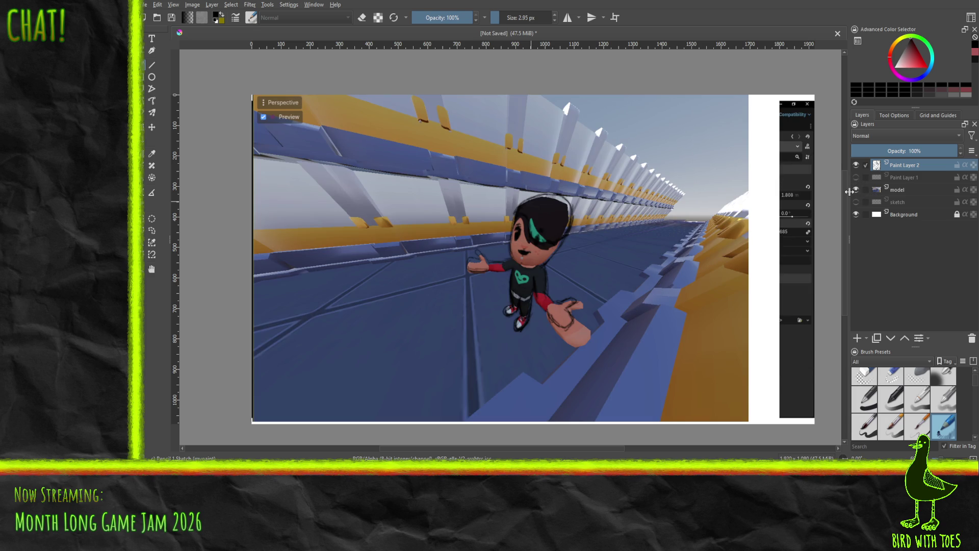
Pick a bright green in the Advanced Color Selector, shifting it toward teal.
left_click(925, 46)
left_click(924, 64)
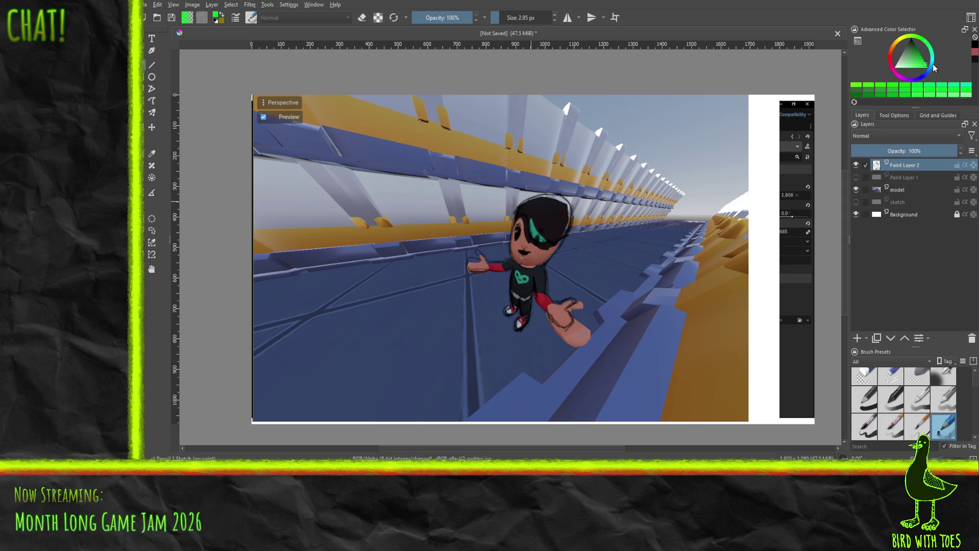
left_click(921, 57)
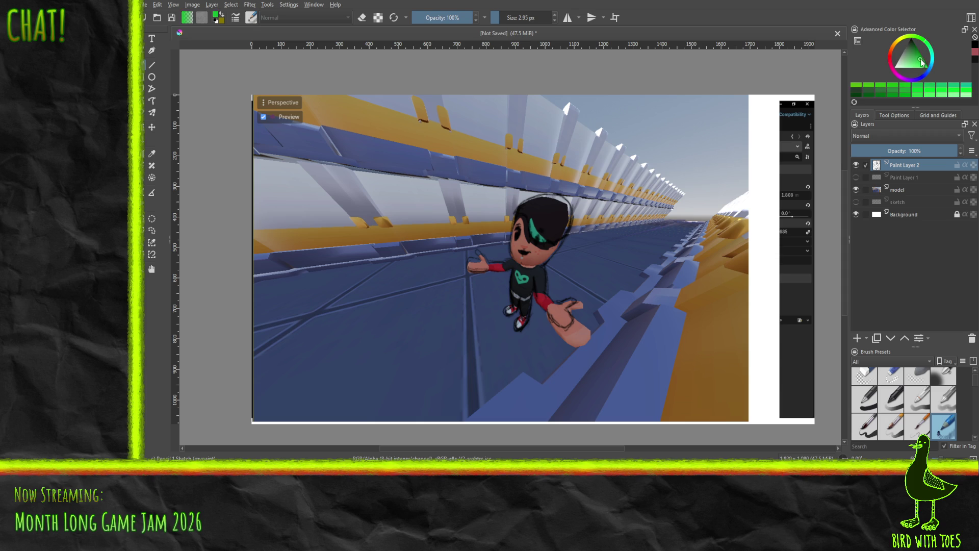
left_click(935, 62)
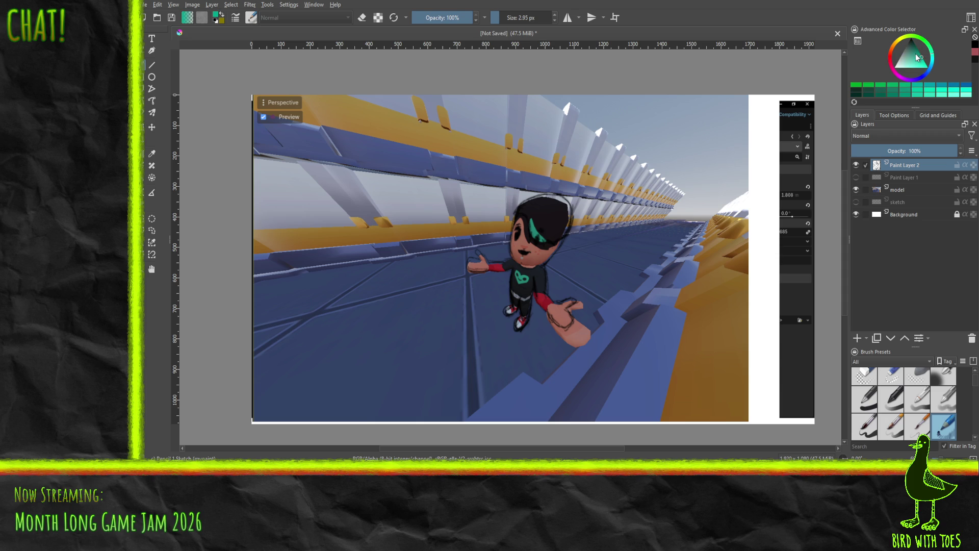
Sample the hair's teal and paint a teal streak in the hair, checking against the 3D render.
left_click(533, 224)
left_click_drag(540, 234, 533, 227)
left_click(855, 192)
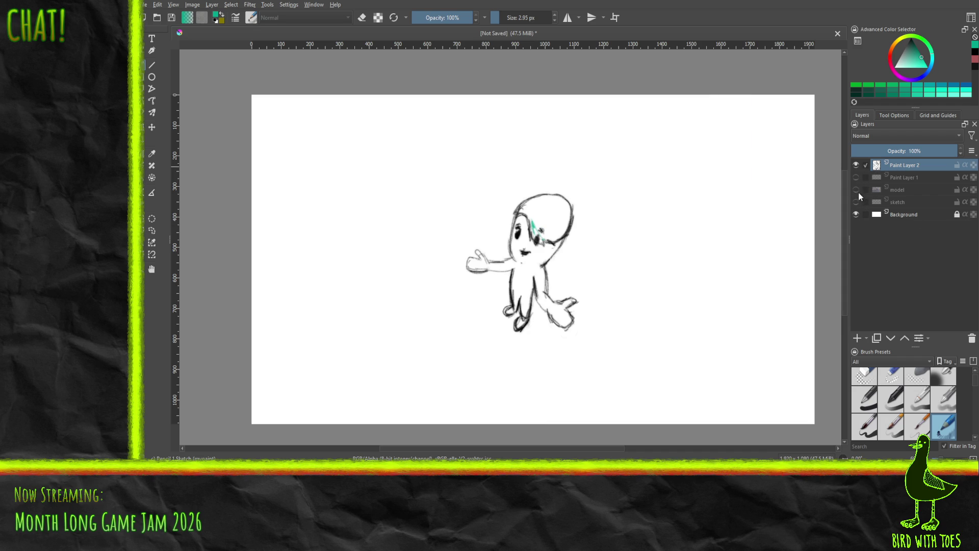
left_click(857, 190)
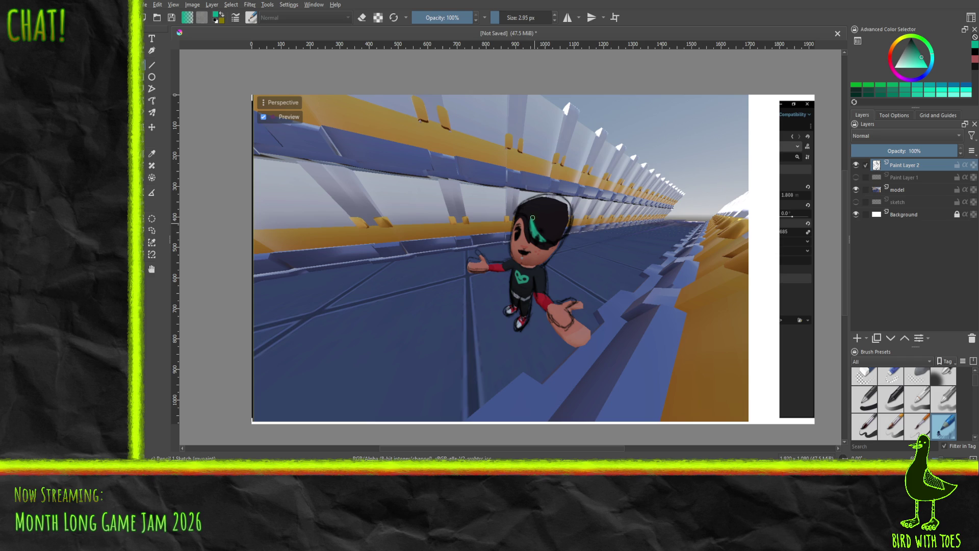
left_click_drag(538, 230, 533, 219)
Toggle the 3D model and perspective guides to compare the sketch, leaving the model shown.
left_click(856, 189)
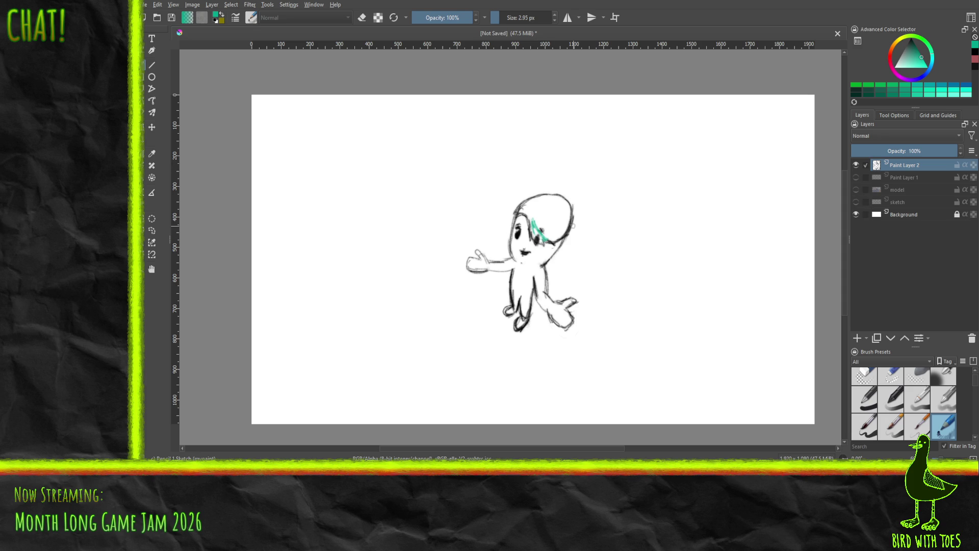
left_click(856, 177)
left_click(856, 177)
left_click(857, 189)
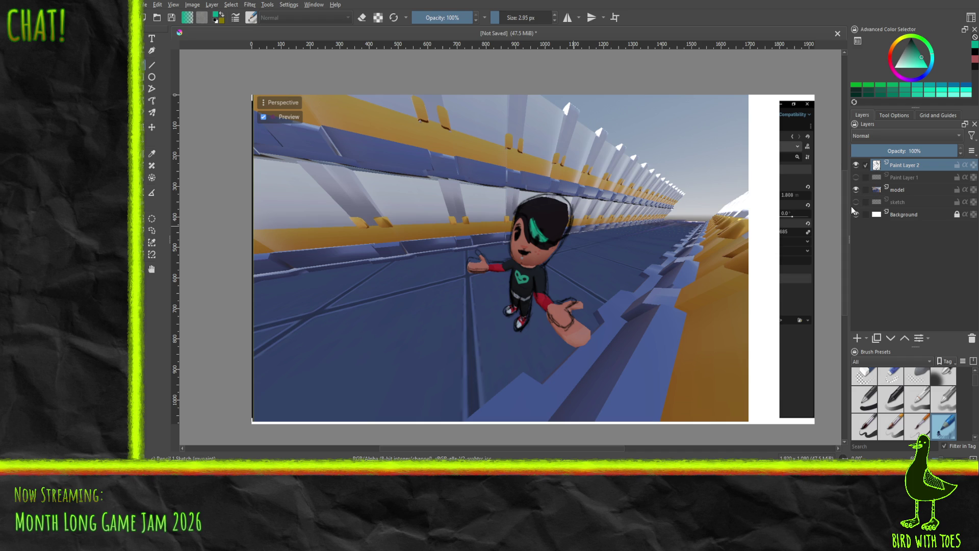
left_click(856, 190)
left_click(856, 190)
Switch the drawing colour to black and hide the 3D model reference.
left_click(918, 69)
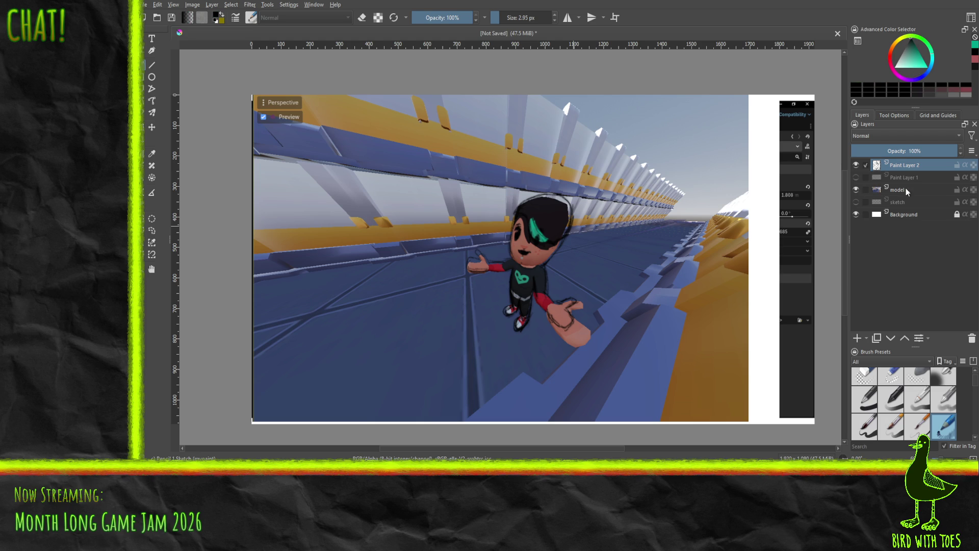
left_click(516, 291)
left_click(856, 190)
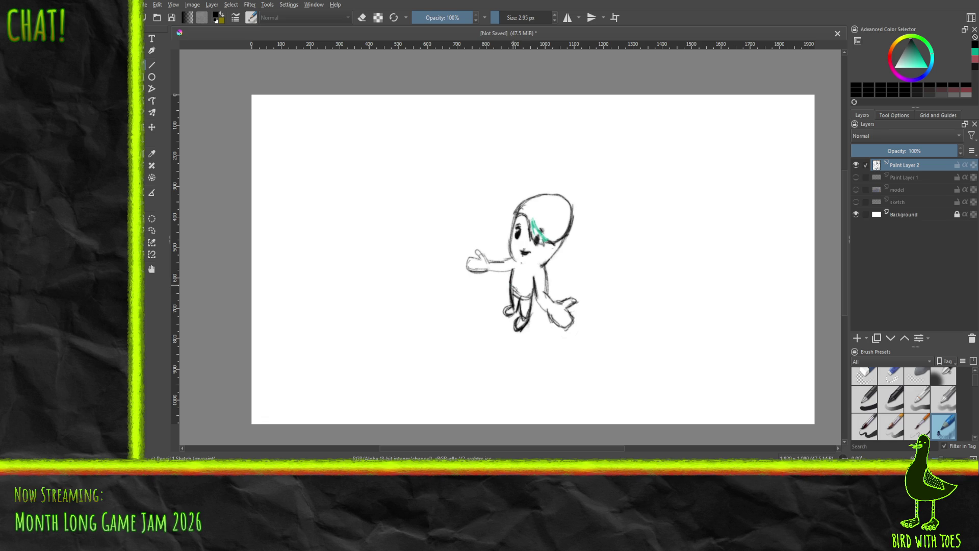
Paint the belt stroke across the waist, compare it with the 3D model, then show the corridor lines.
mouse_move(522, 293)
left_mouse_down()
mouse_move(535, 298)
mouse_move(518, 297)
left_mouse_up()
left_click(857, 177)
left_click(857, 177)
left_click(856, 190)
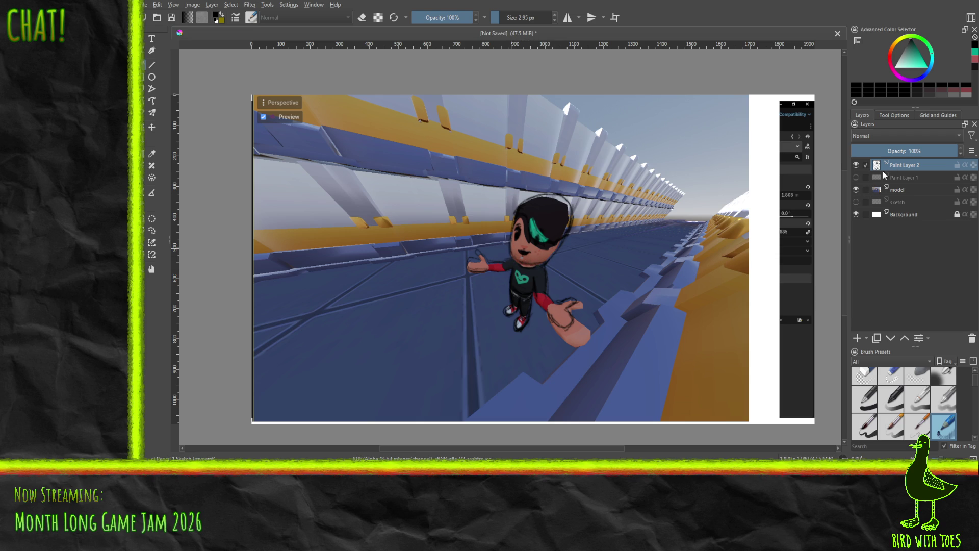
left_click(856, 189)
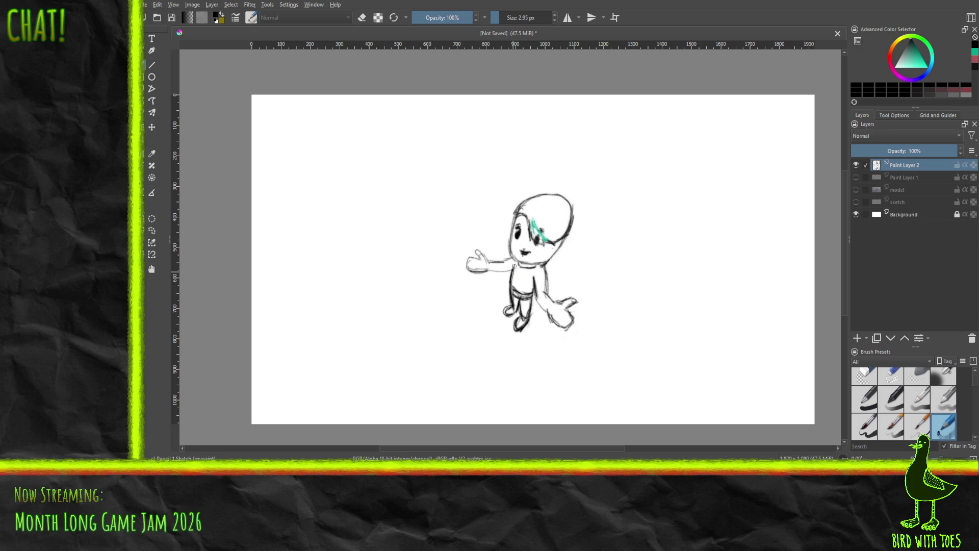
left_click(856, 189)
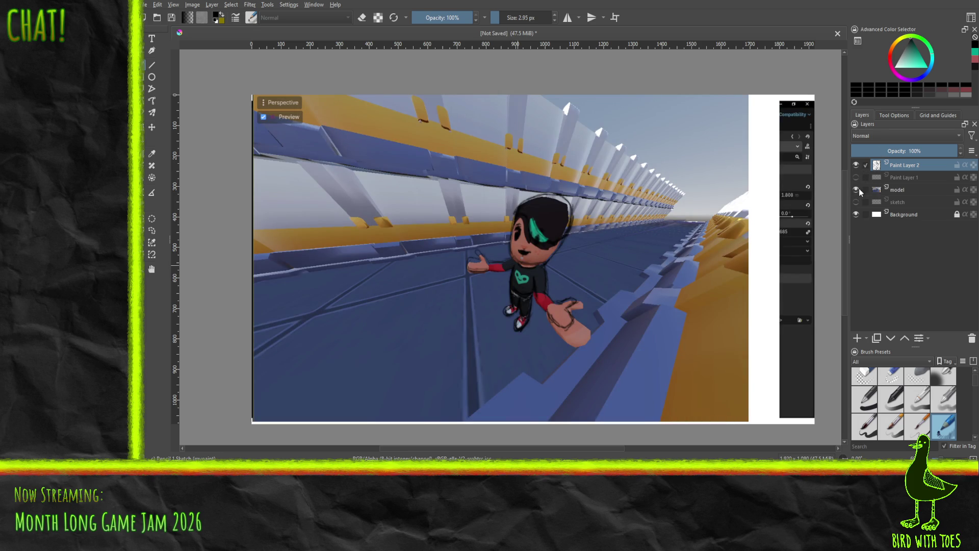
left_click(855, 190)
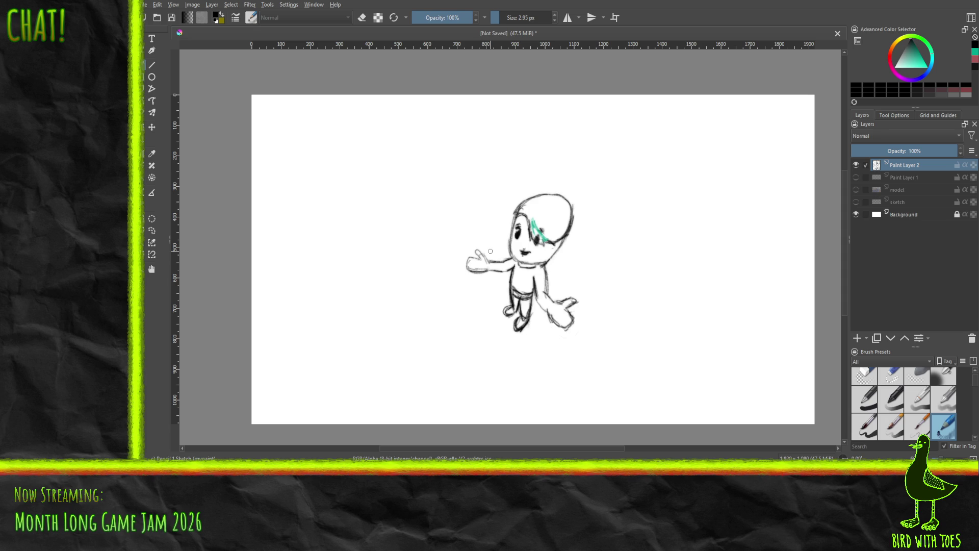
left_click(856, 178)
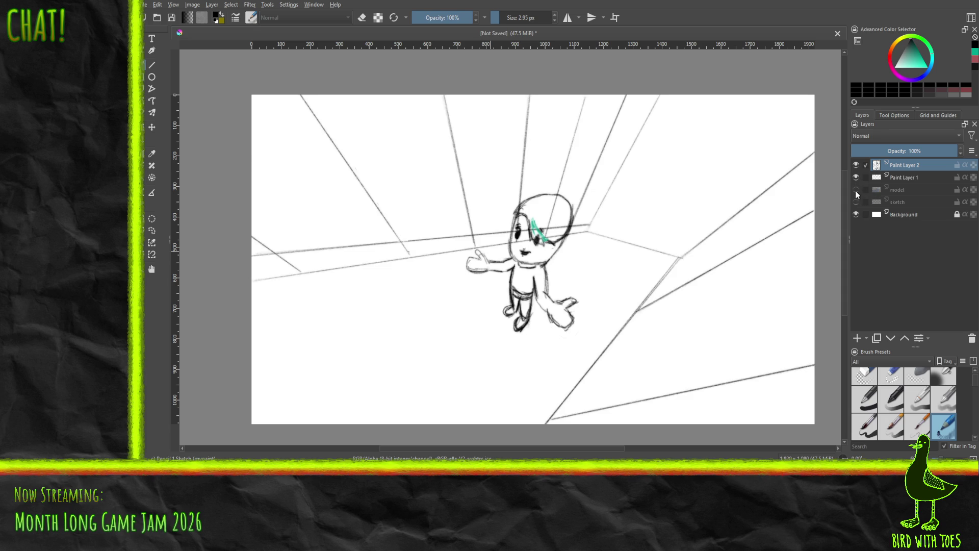
Briefly check the 3D model reference and add a new paint layer.
left_click(856, 190)
left_click(858, 190)
left_click(857, 339)
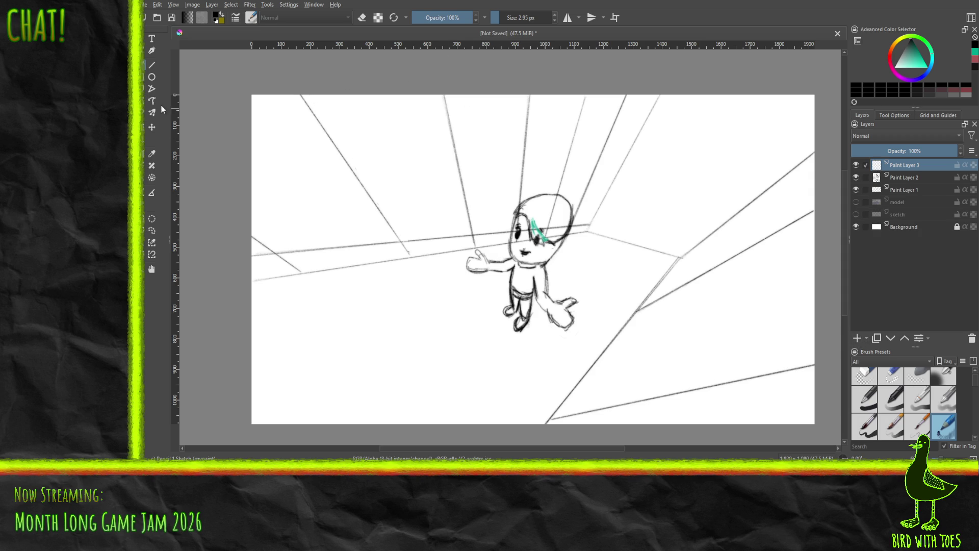
Draw a text box at the canvas top left and type 'DID YOU'.
left_click(150, 42)
left_click_drag(264, 108, 595, 186)
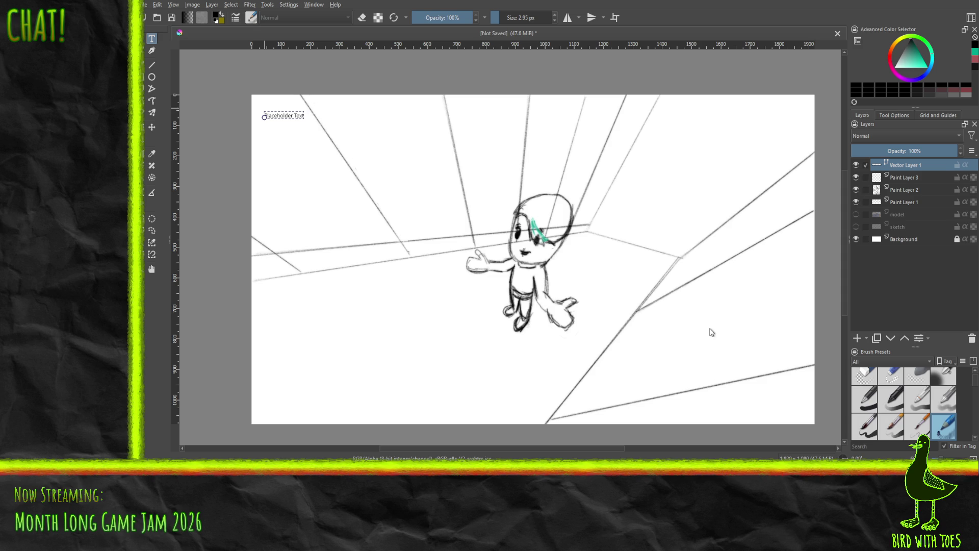
type("DID YOU")
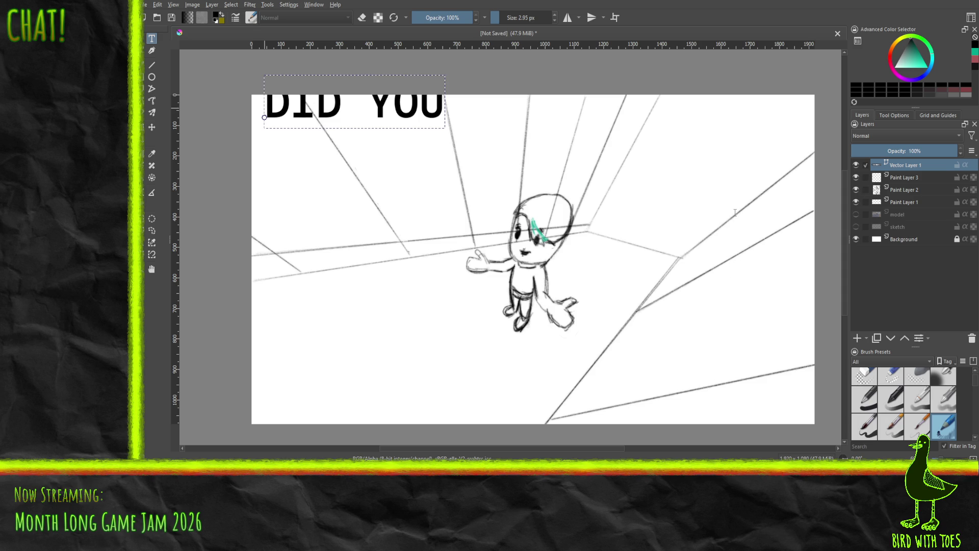
Commit the 'DID YOU' caption, move it slightly down, and select it for resizing.
key("Escape")
mouse_move(335, 126)
left_mouse_down()
mouse_move(344, 154)
mouse_move(329, 167)
mouse_move(335, 157)
left_mouse_up()
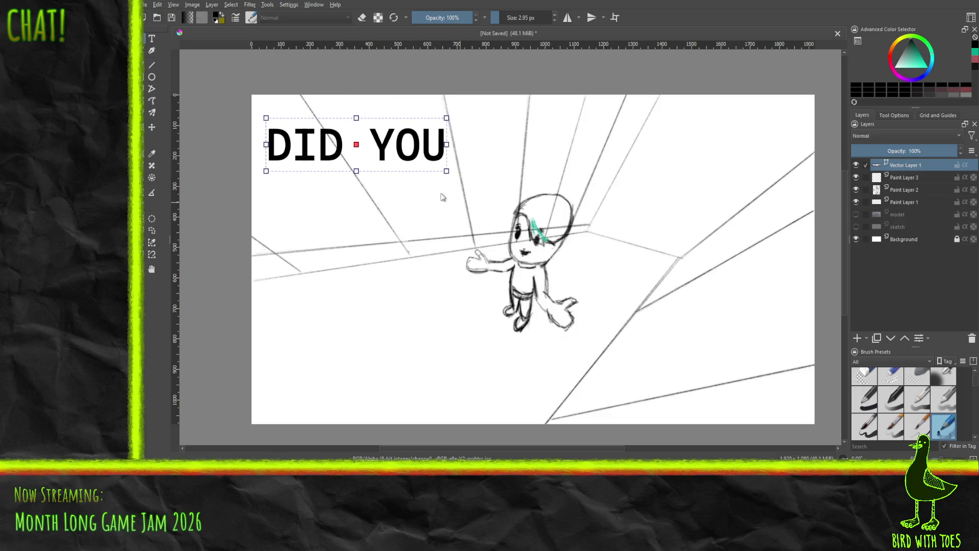
left_click(152, 38)
left_click(146, 128)
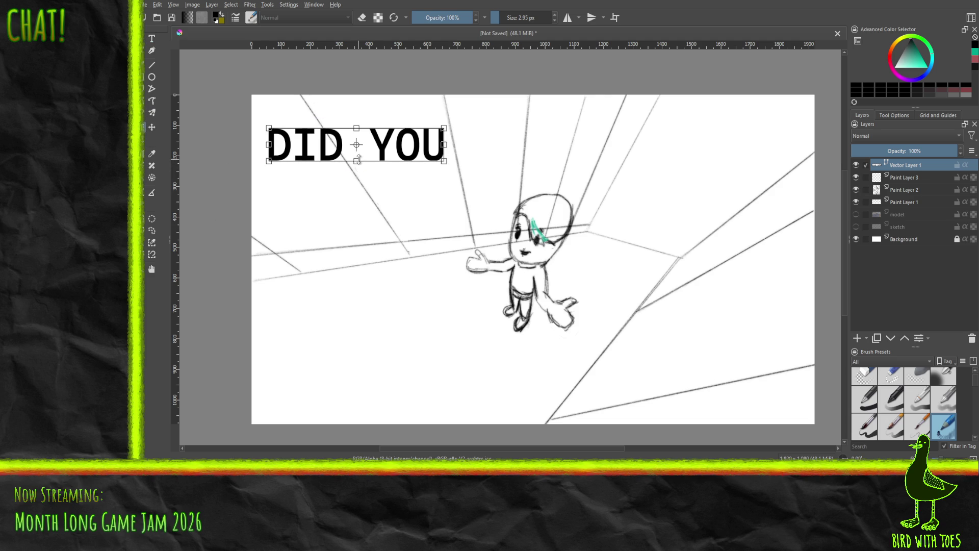
Stretch the DID YOU text box taller both up and down, and wider to the right.
left_click_drag(356, 161, 357, 210)
left_click_drag(357, 128, 357, 107)
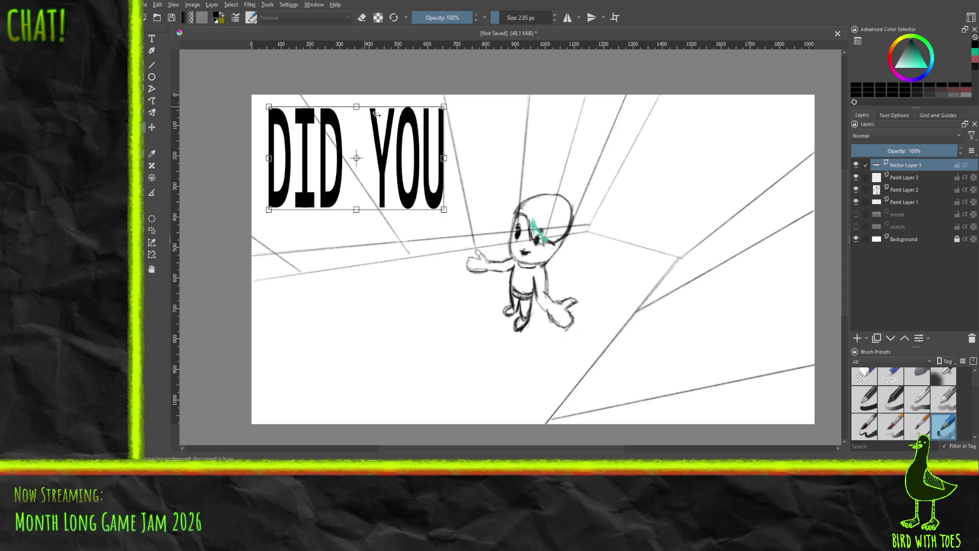
mouse_move(477, 160)
left_mouse_down()
mouse_move(586, 166)
mouse_move(549, 167)
mouse_move(561, 167)
left_mouse_up()
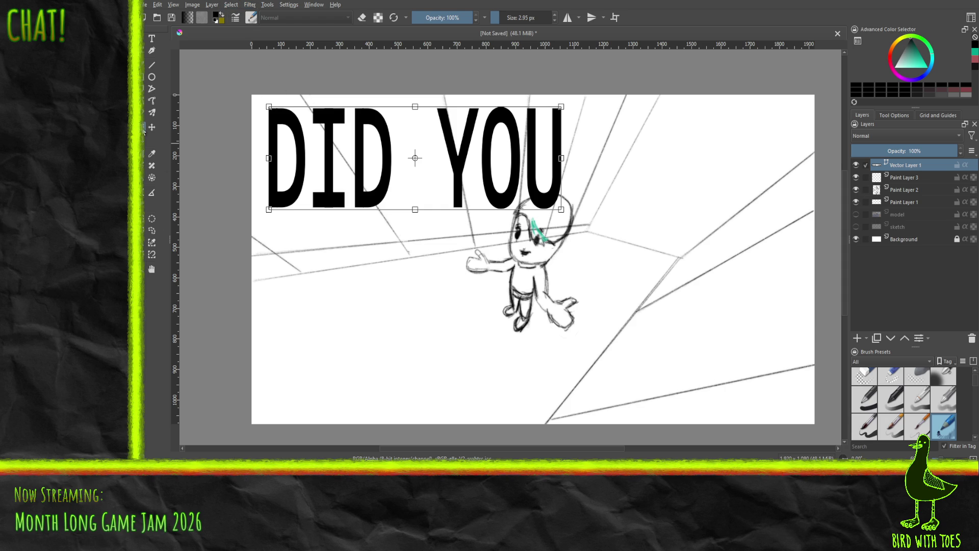
left_click_drag(561, 209, 555, 211)
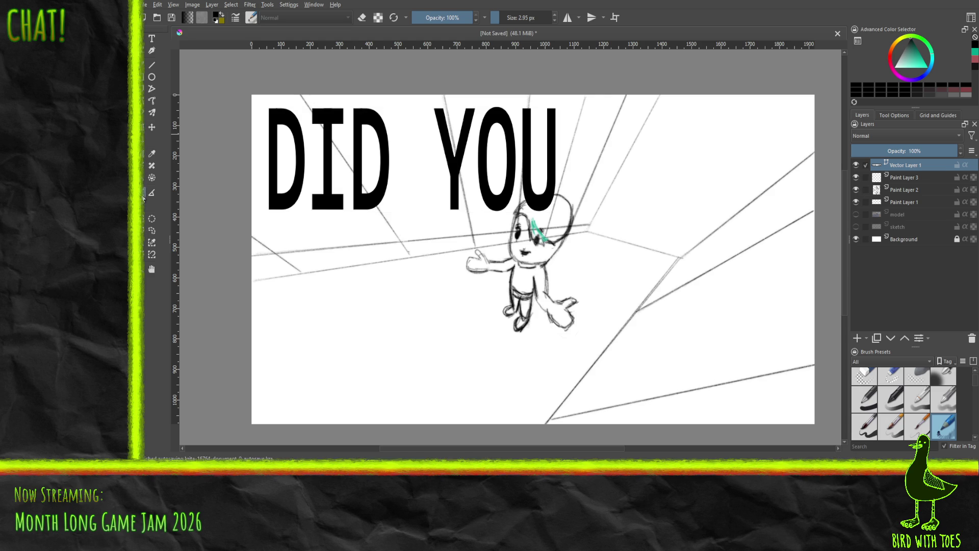
left_click(154, 127)
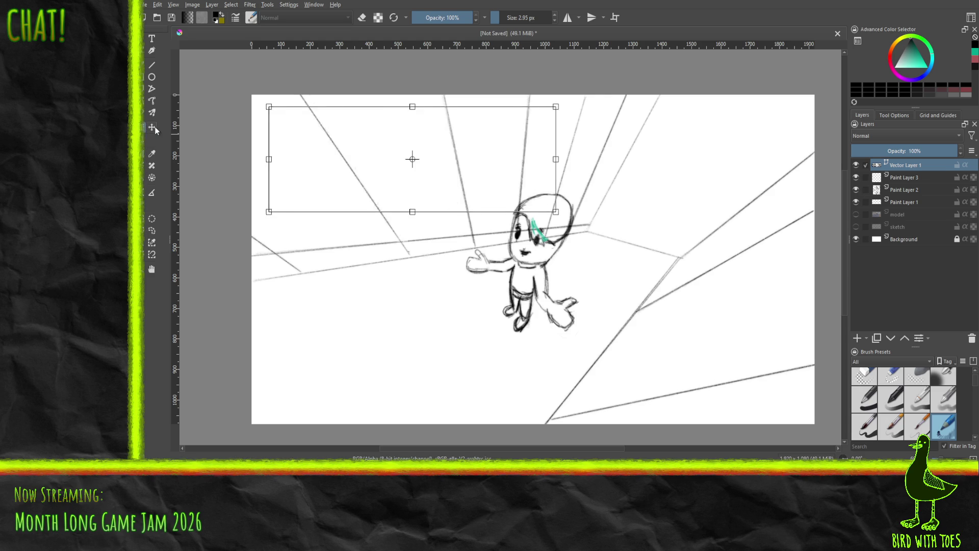
Tilt DID YOU slightly clockwise and widen it, then draw a second text box to its right.
key("ctrl+t")
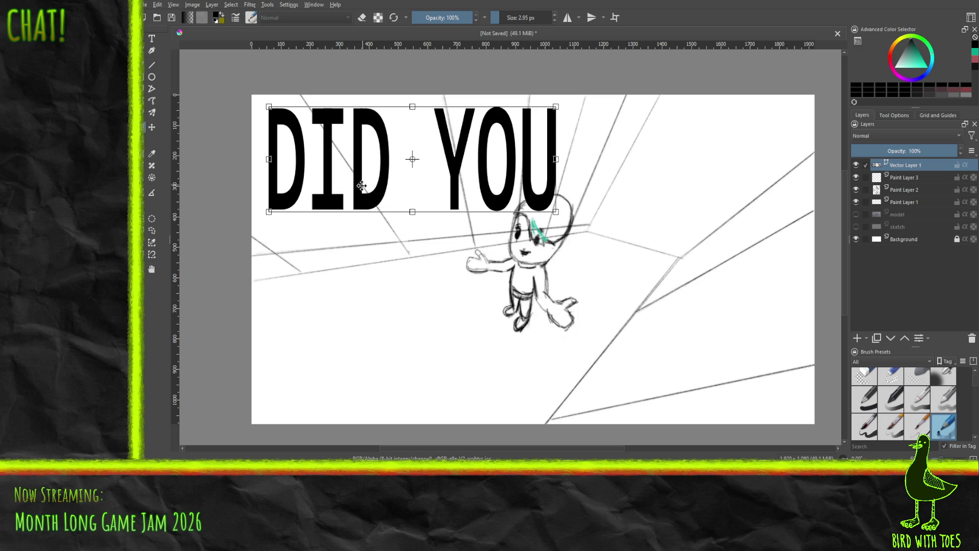
left_click_drag(276, 227, 276, 243)
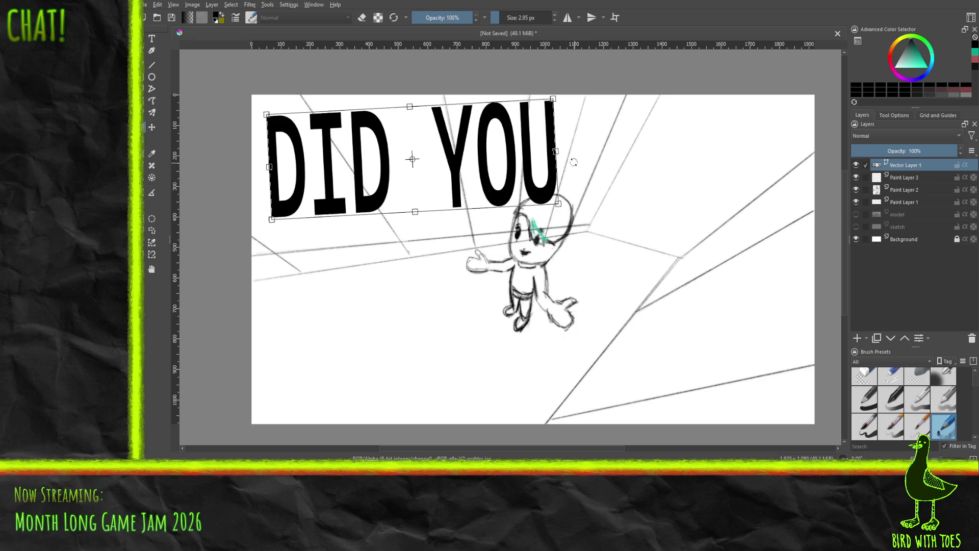
mouse_move(555, 152)
left_mouse_down()
mouse_move(603, 159)
mouse_move(572, 163)
left_mouse_up()
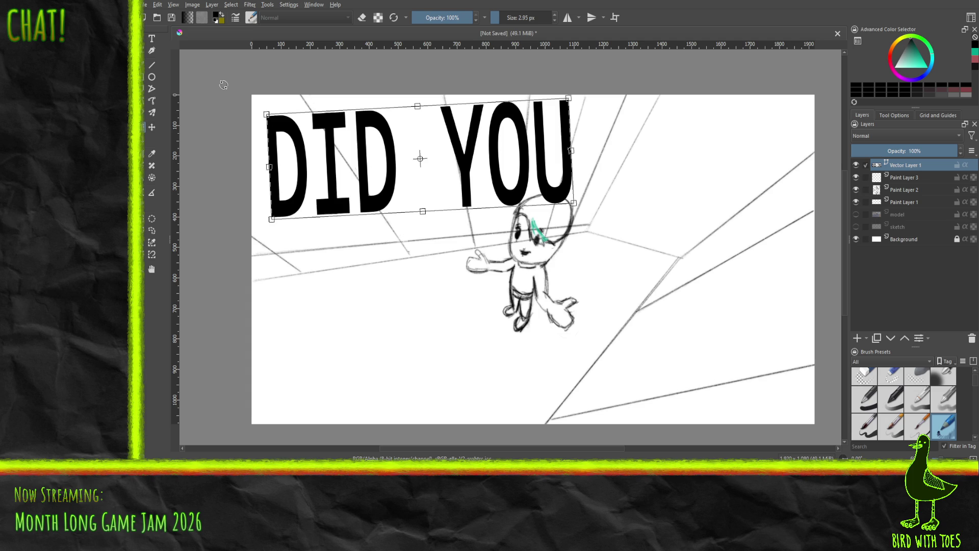
left_click(151, 39)
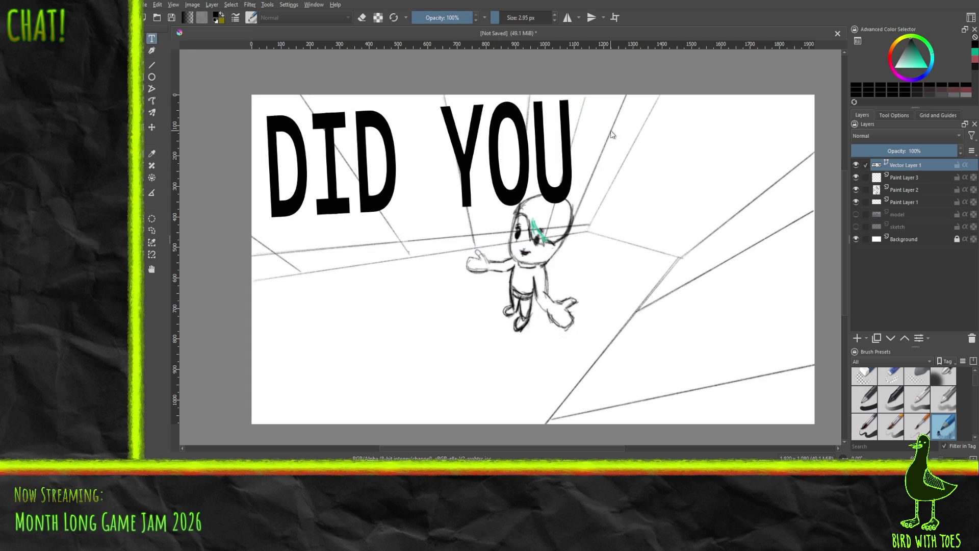
mouse_move(596, 106)
left_mouse_down()
mouse_move(735, 240)
mouse_move(767, 293)
mouse_move(801, 314)
left_mouse_up()
Enter the 'FORGET THE' line in the second text box and move it beside DID YOU.
key("ctrl+s")
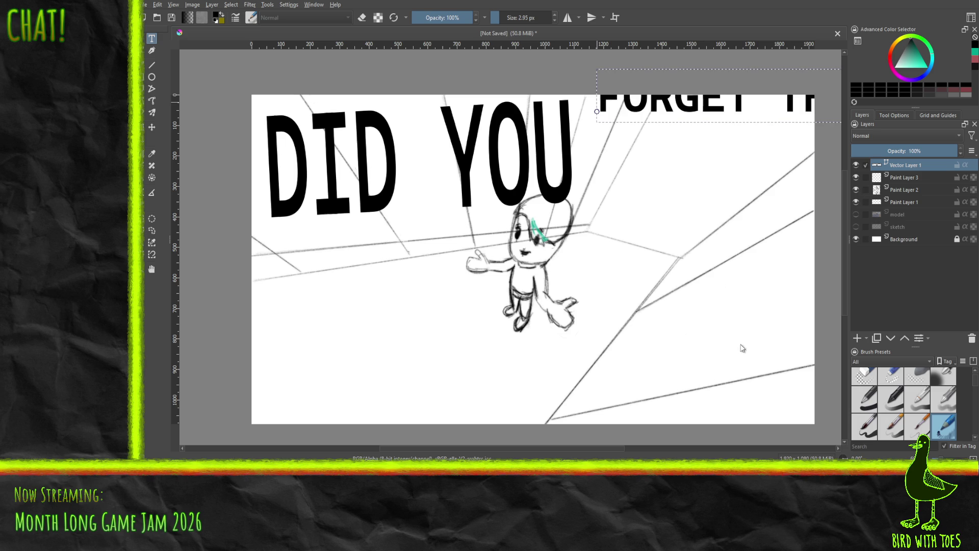
key("Escape")
mouse_move(678, 111)
left_mouse_down()
mouse_move(634, 156)
mouse_move(625, 153)
left_mouse_up()
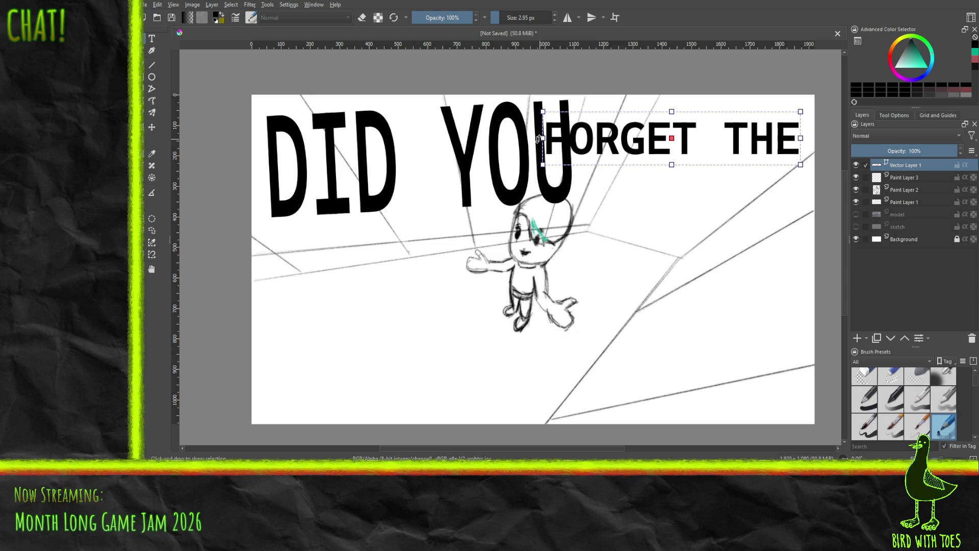
Delete the FORGET THE text and add a new paint layer above the caption.
left_click(146, 127)
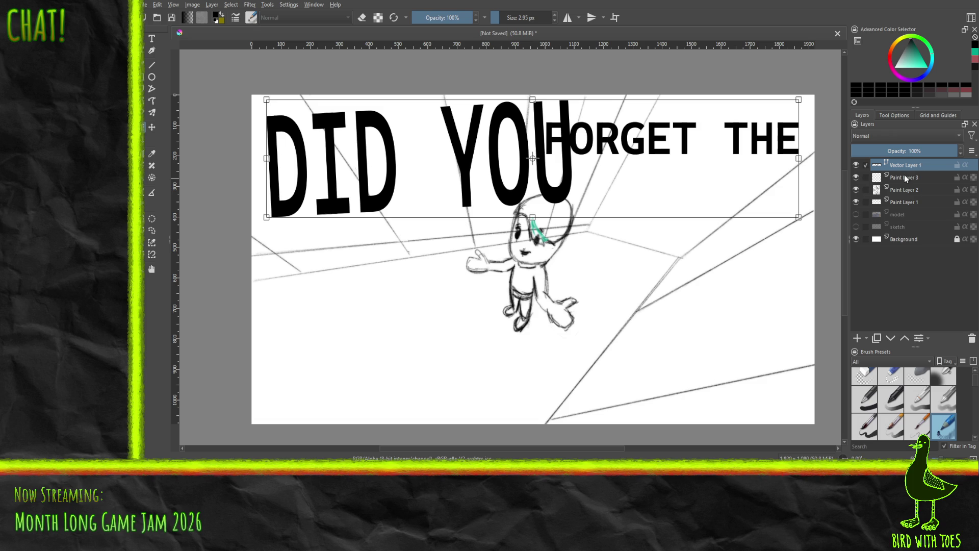
left_click_drag(680, 227, 734, 185)
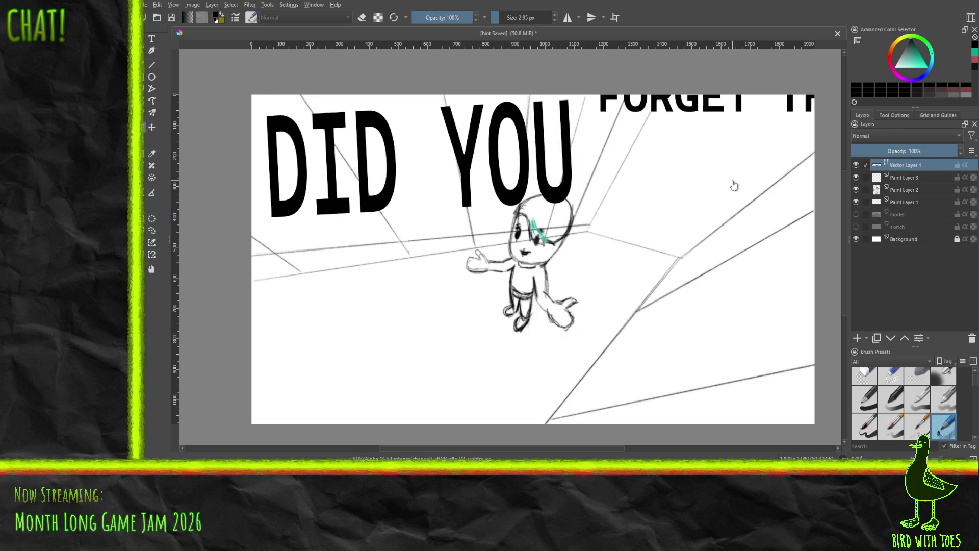
key("Delete")
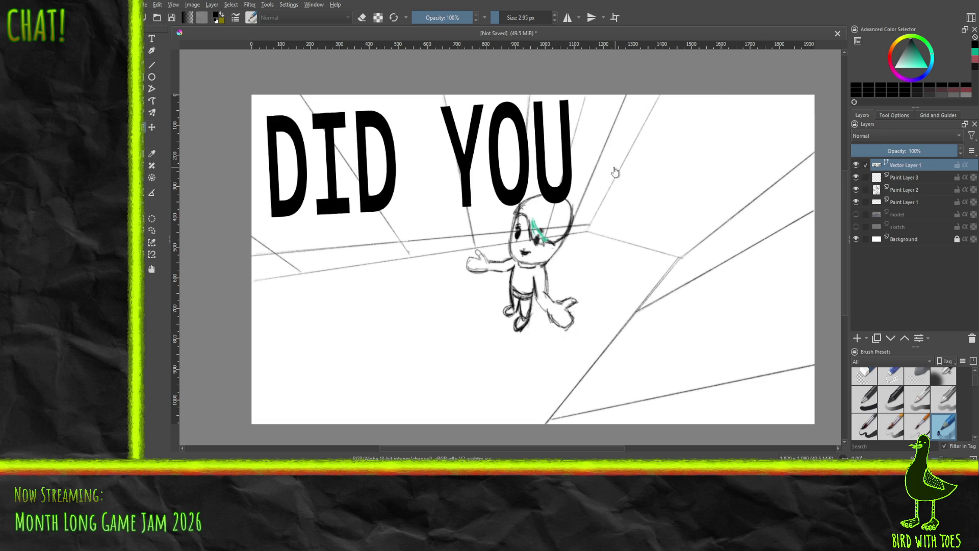
left_click(856, 338)
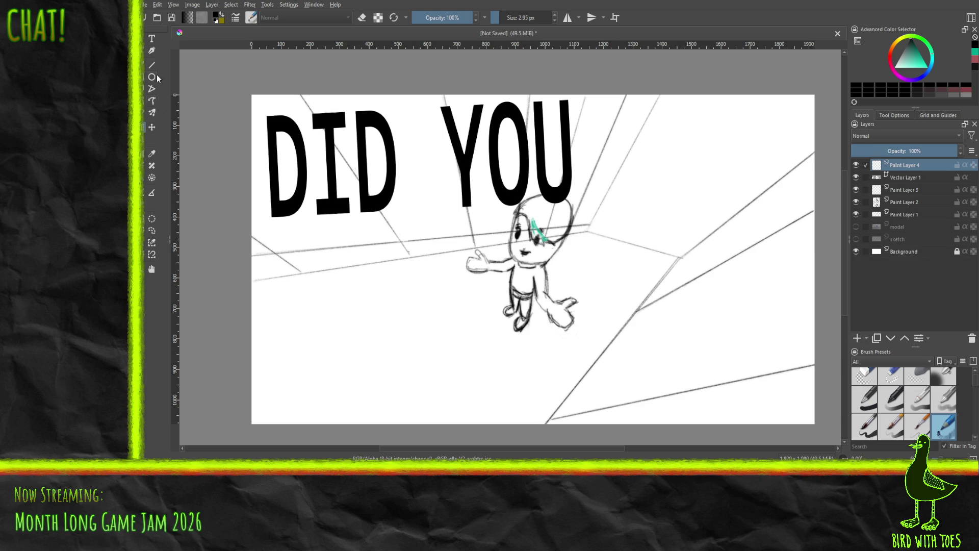
Draw a new text box right of DID YOU, enter 'FORGET THE', and move it beside YOU.
left_click(152, 45)
mouse_move(597, 109)
left_mouse_down()
mouse_move(683, 236)
mouse_move(752, 253)
left_mouse_up()
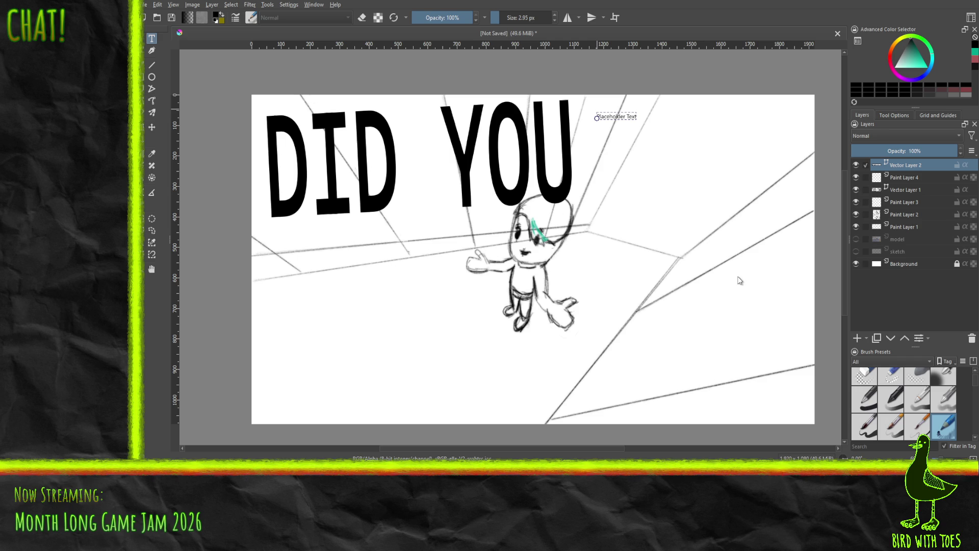
key("ctrl+s")
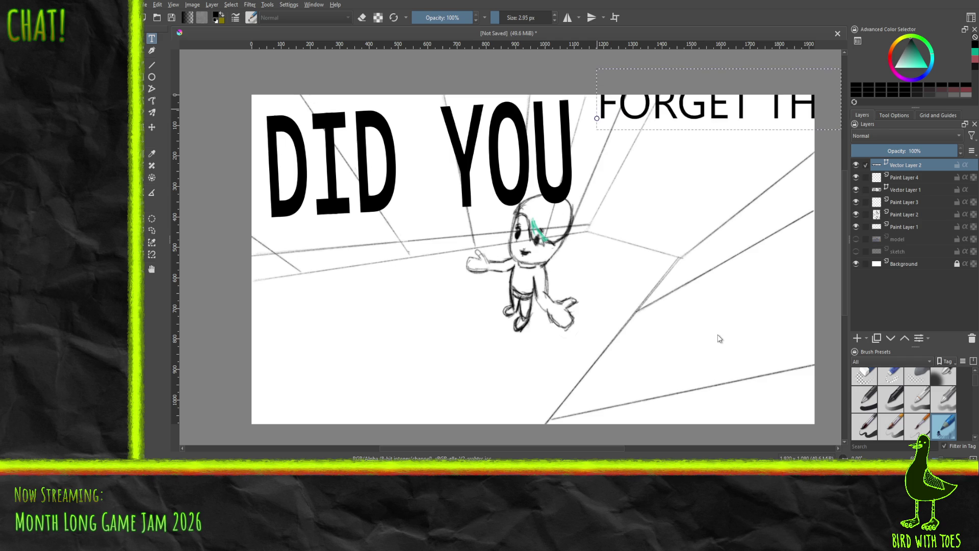
mouse_move(653, 121)
left_mouse_down()
mouse_move(623, 167)
mouse_move(592, 181)
left_mouse_up()
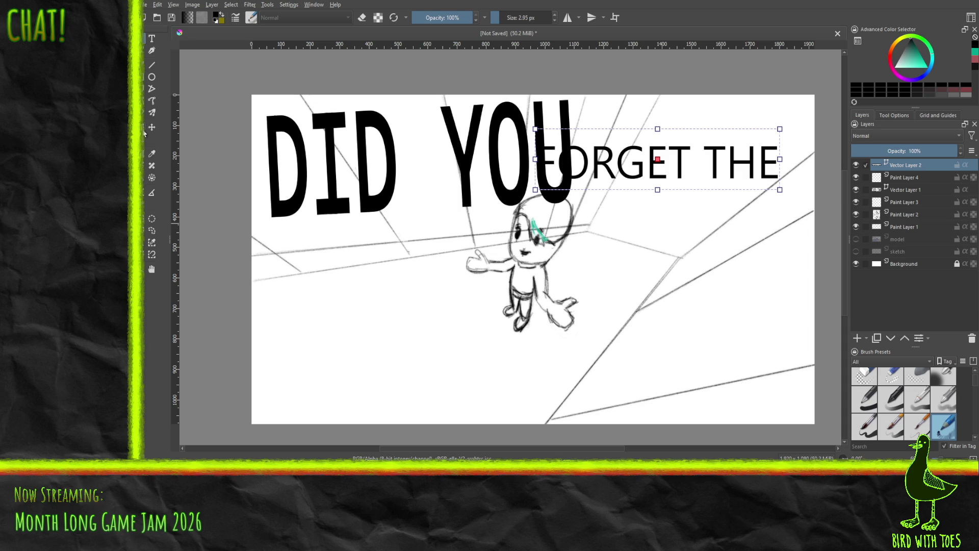
Stretch FORGET THE taller, rotate it clockwise, and fine-tune its width and position beside DID YOU.
key("ctrl+t")
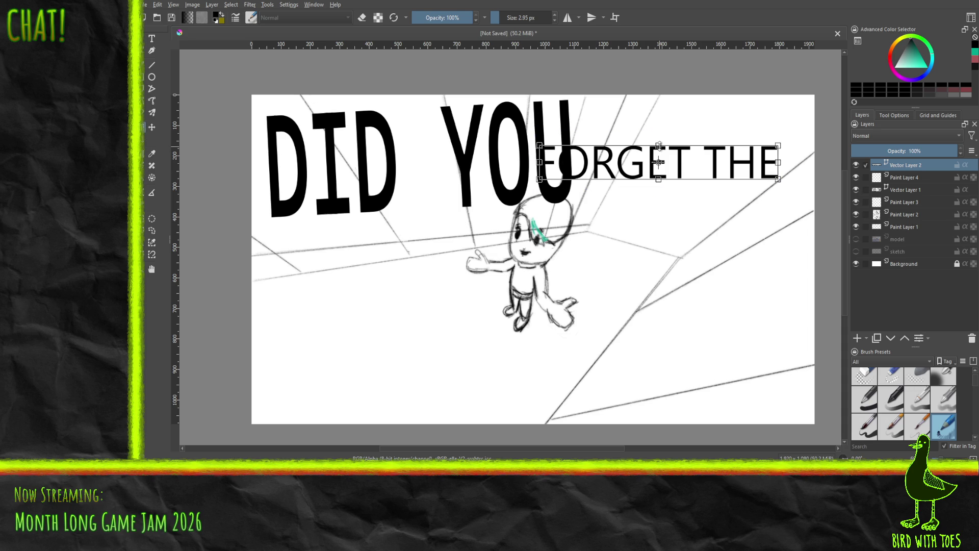
left_click_drag(659, 146, 659, 125)
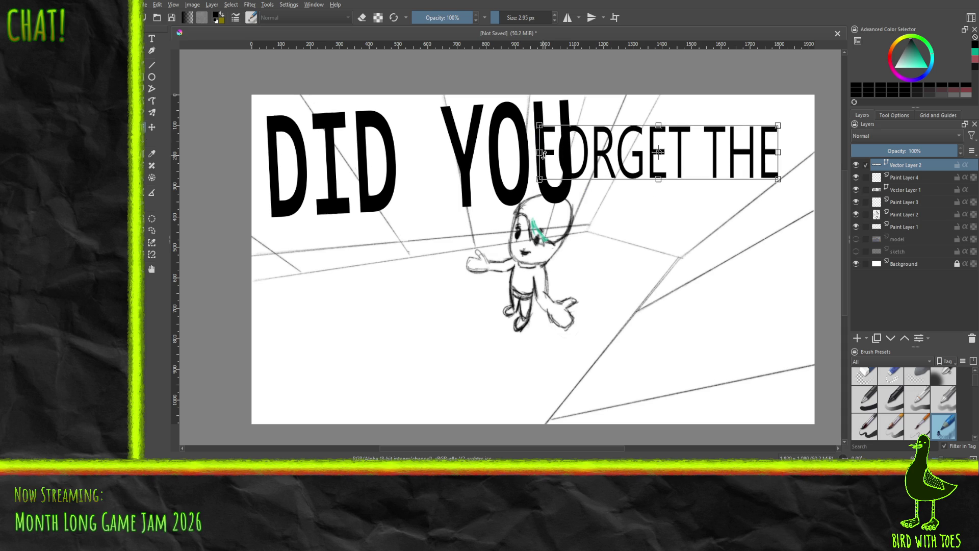
left_click_drag(790, 176, 769, 220)
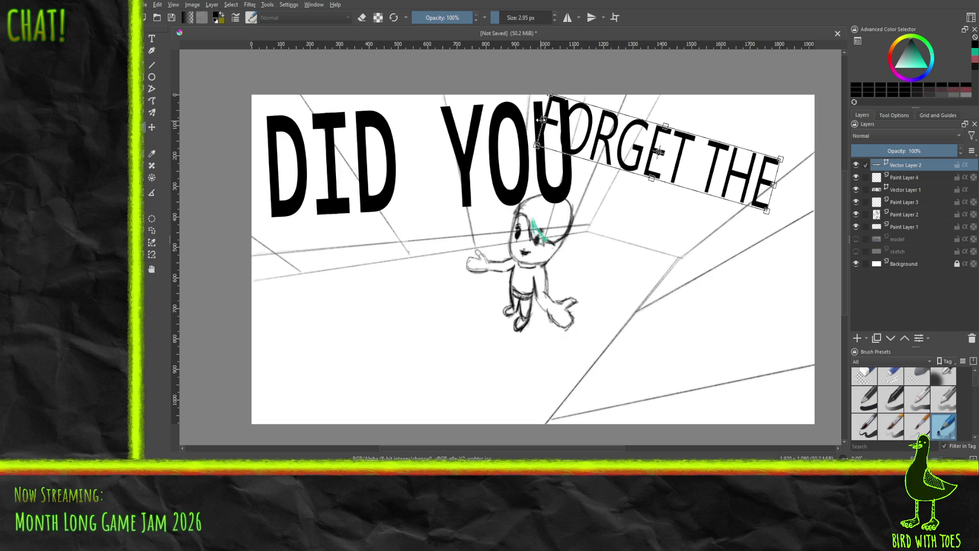
left_click_drag(546, 121, 593, 133)
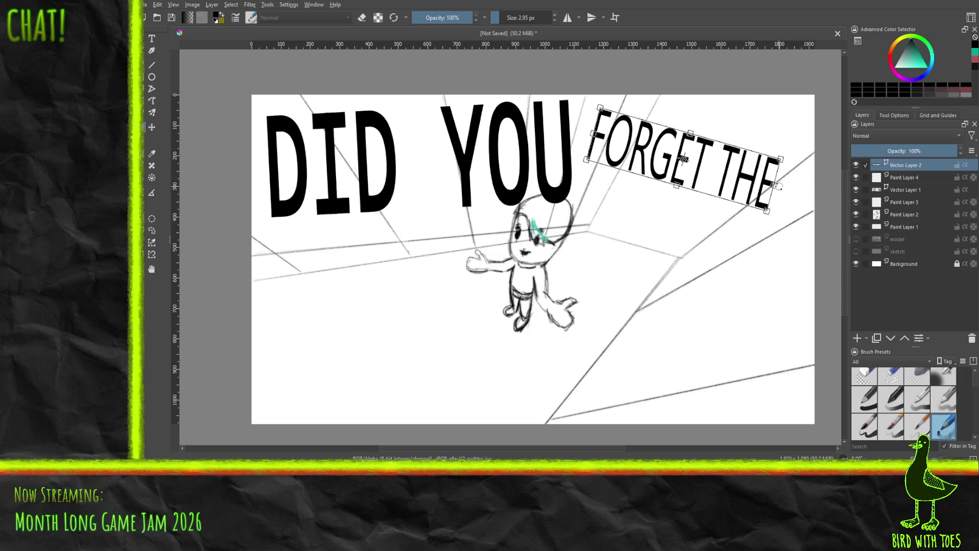
left_click_drag(779, 187, 787, 189)
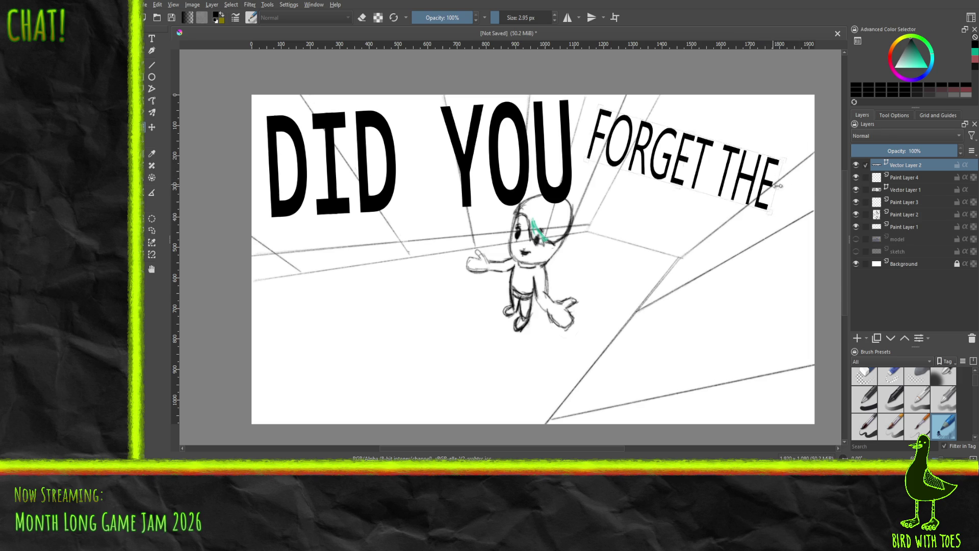
left_click_drag(679, 173, 687, 167)
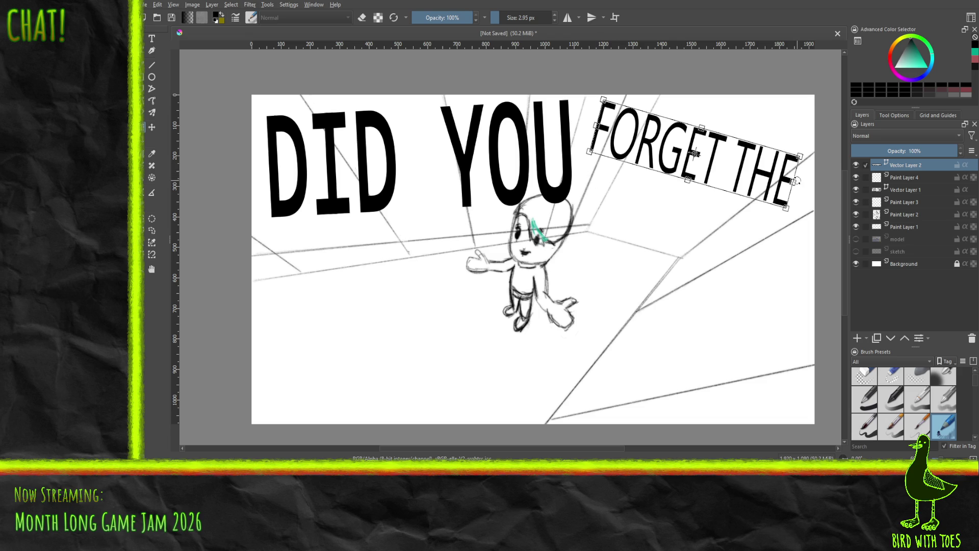
left_click_drag(795, 181, 690, 155)
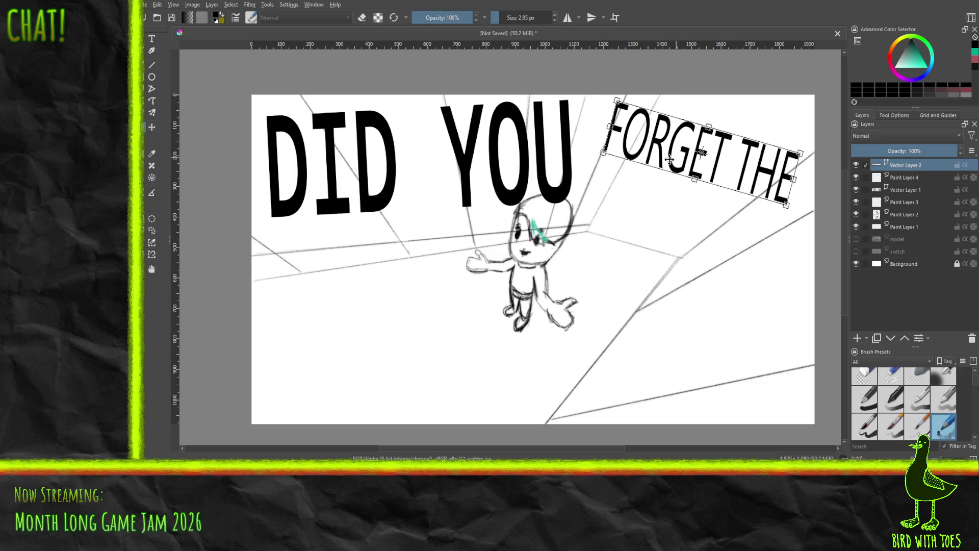
Squash the DID YOU caption on Vector Layer 1 vertically.
left_click(886, 181)
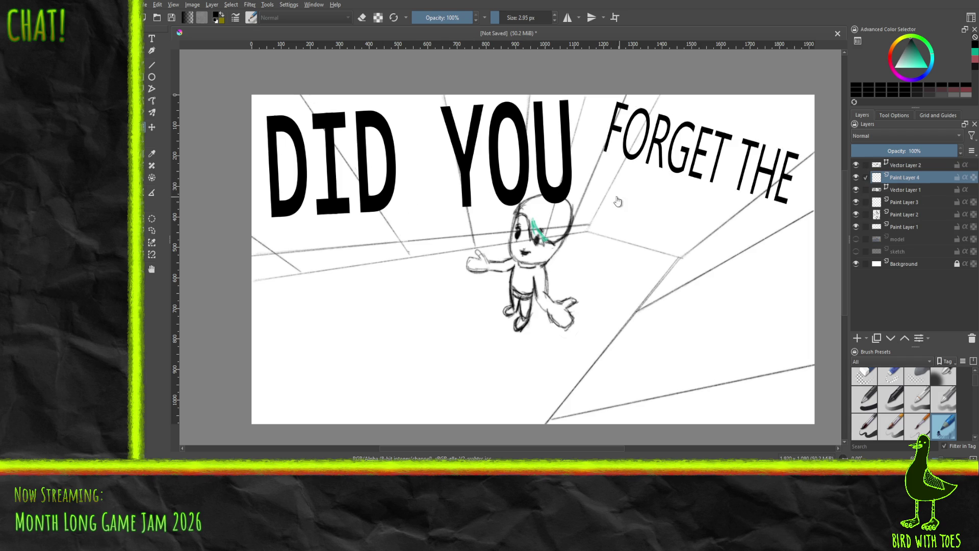
left_click(918, 191)
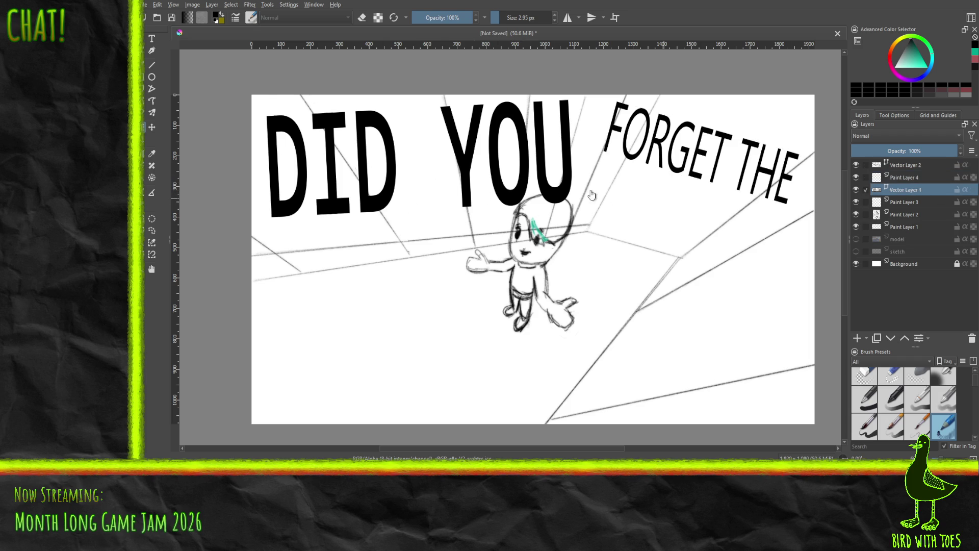
left_click_drag(419, 219, 419, 202)
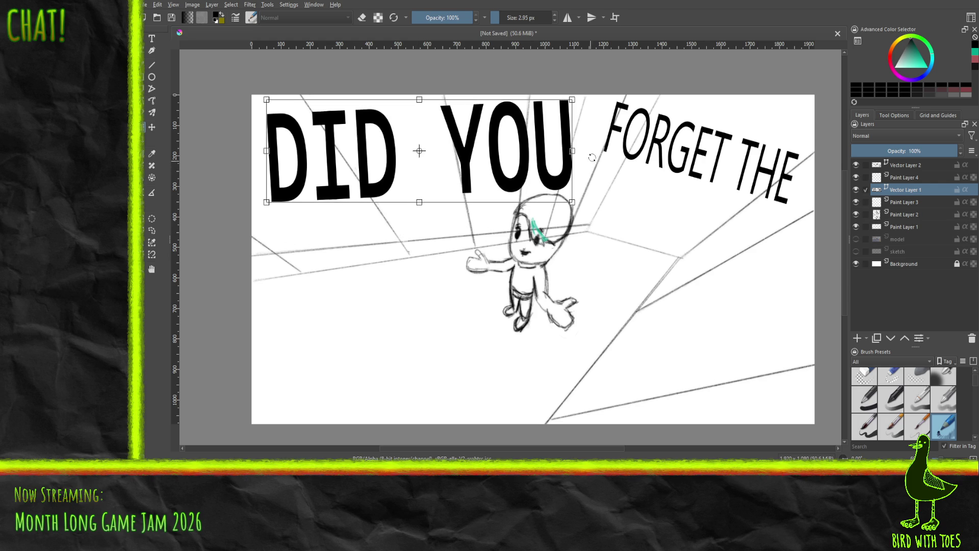
Squash FORGET THE vertically on Vector Layer 2 and ease its tilt slightly.
left_click(902, 165)
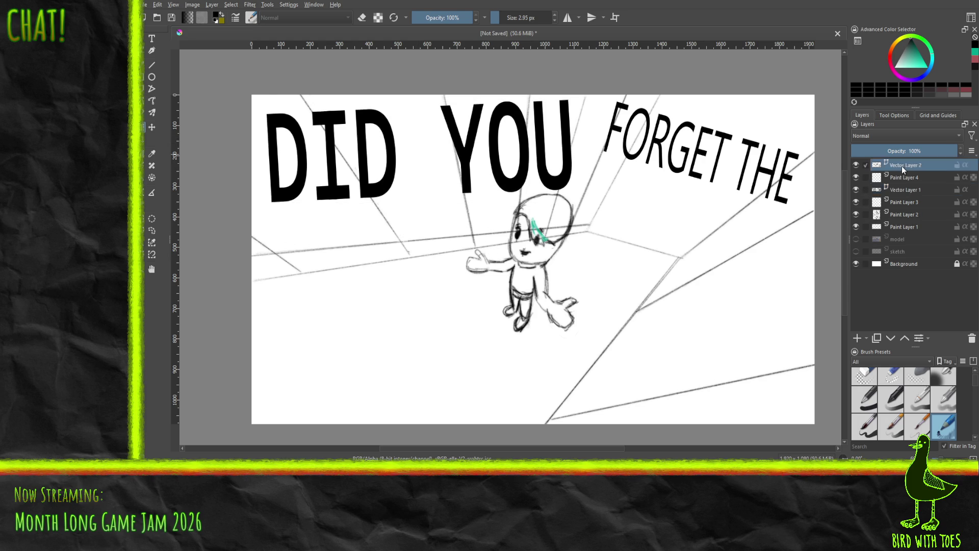
left_click(707, 171)
mouse_move(701, 204)
left_mouse_down()
mouse_move(700, 187)
mouse_move(709, 194)
left_mouse_up()
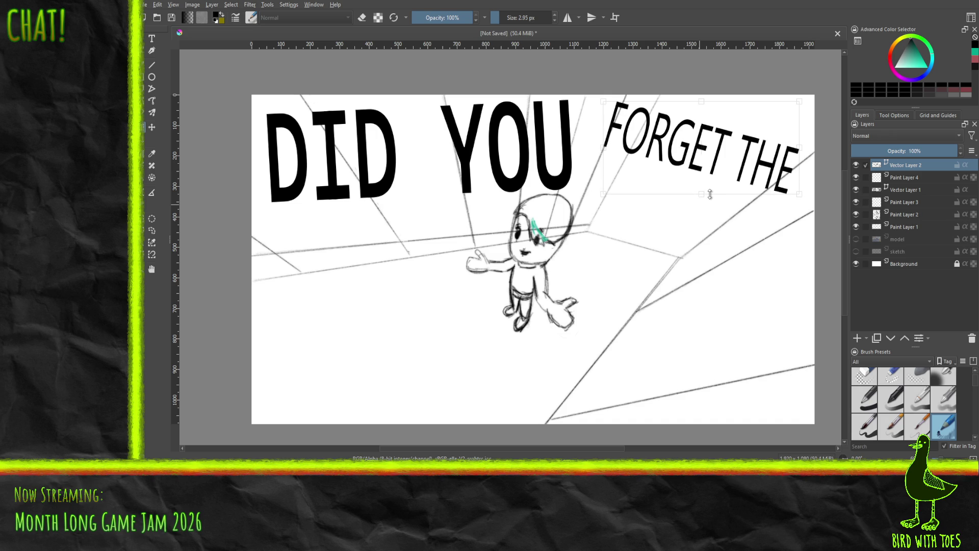
mouse_move(604, 150)
left_mouse_down()
mouse_move(622, 154)
mouse_move(605, 154)
left_mouse_up()
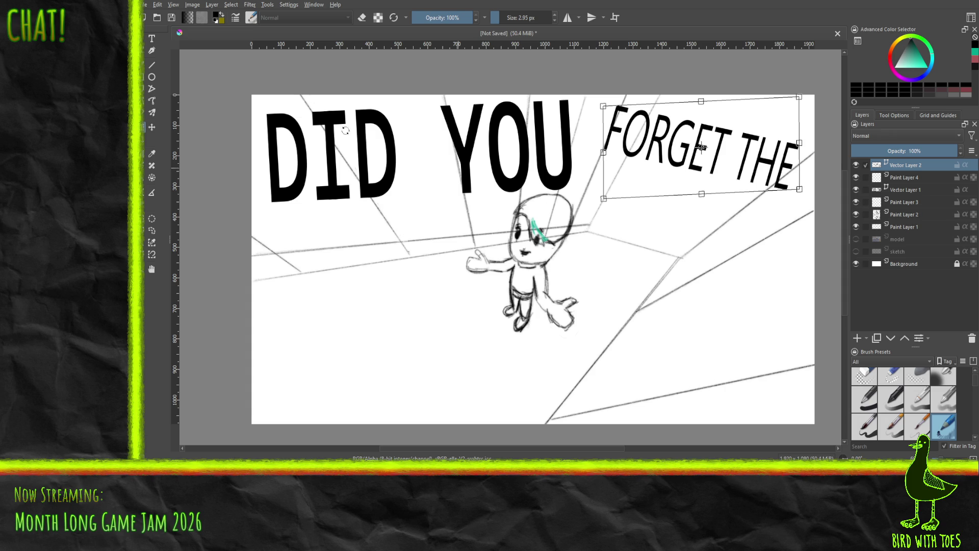
left_click(151, 38)
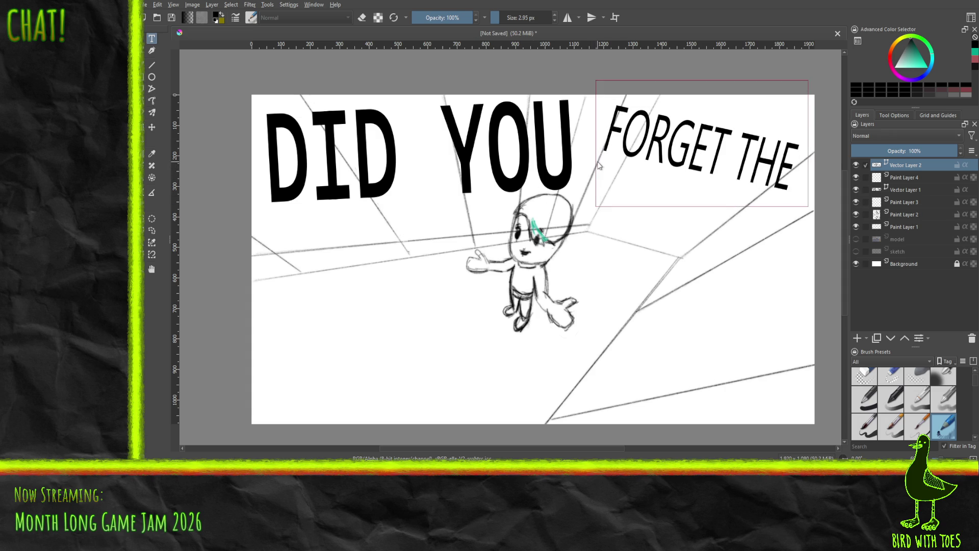
Add Paint Layer 5, then create a text box under FORGET THE reading RULES.
left_click(857, 338)
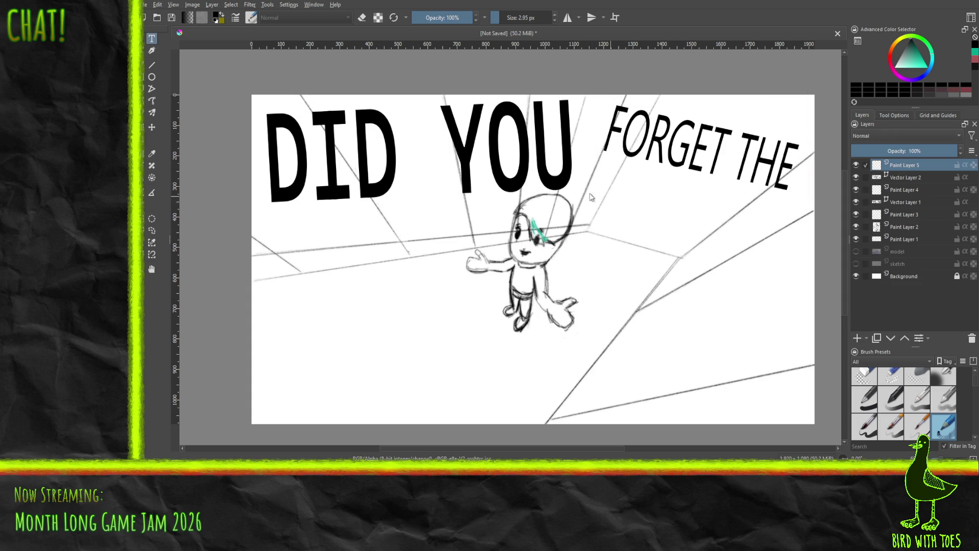
left_click_drag(601, 160, 791, 295)
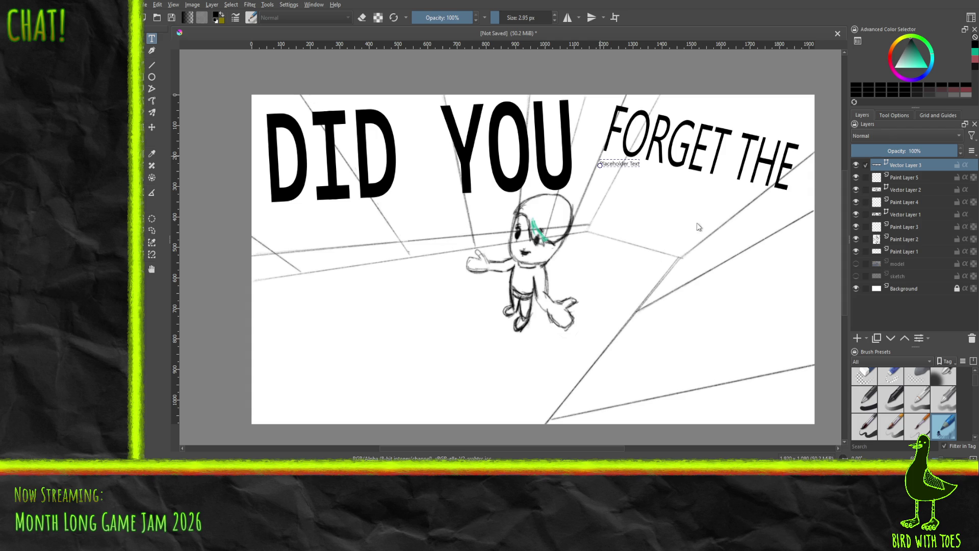
type("RULES")
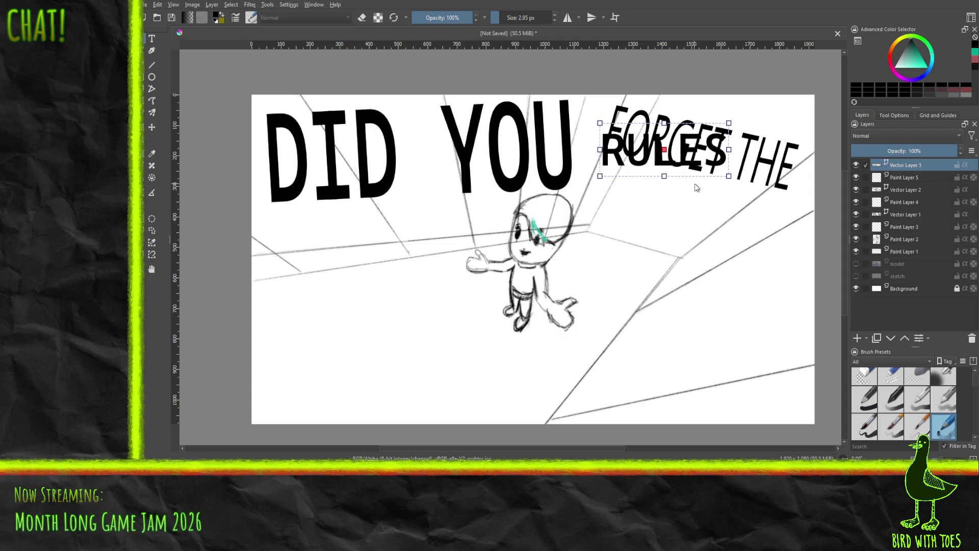
Enlarge, widen and tilt RULES clockwise, placing it directly beneath FORGET THE.
left_click_drag(651, 174, 649, 200)
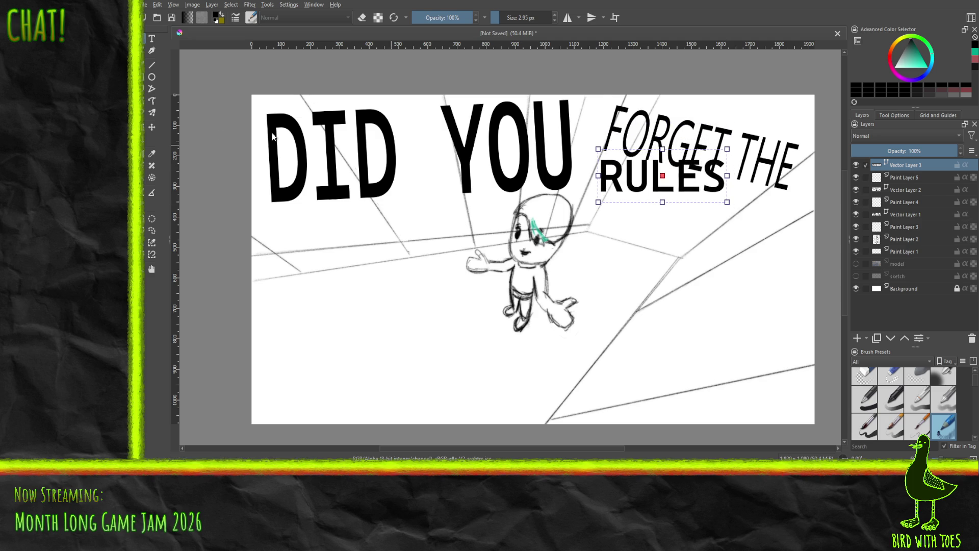
left_click(151, 127)
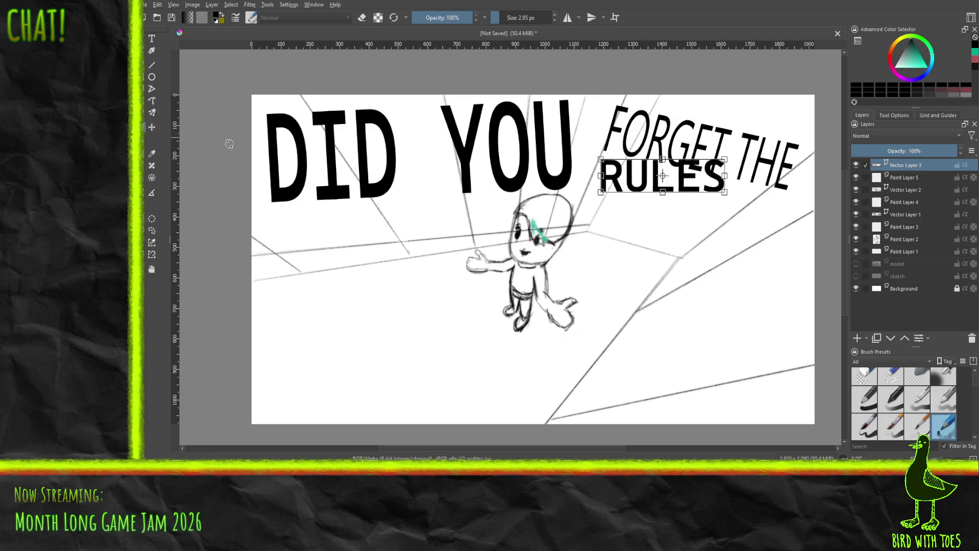
left_click_drag(727, 193, 722, 208)
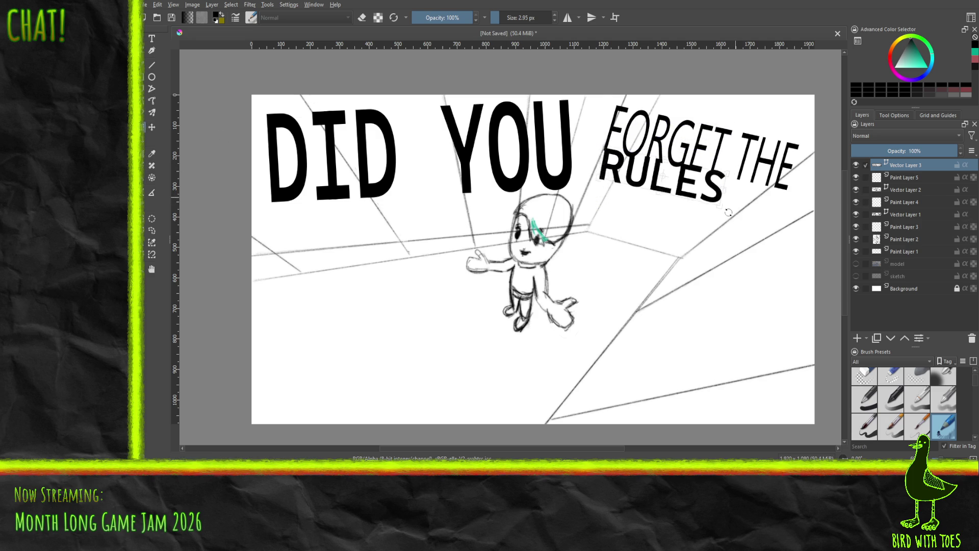
left_click_drag(657, 183, 650, 191)
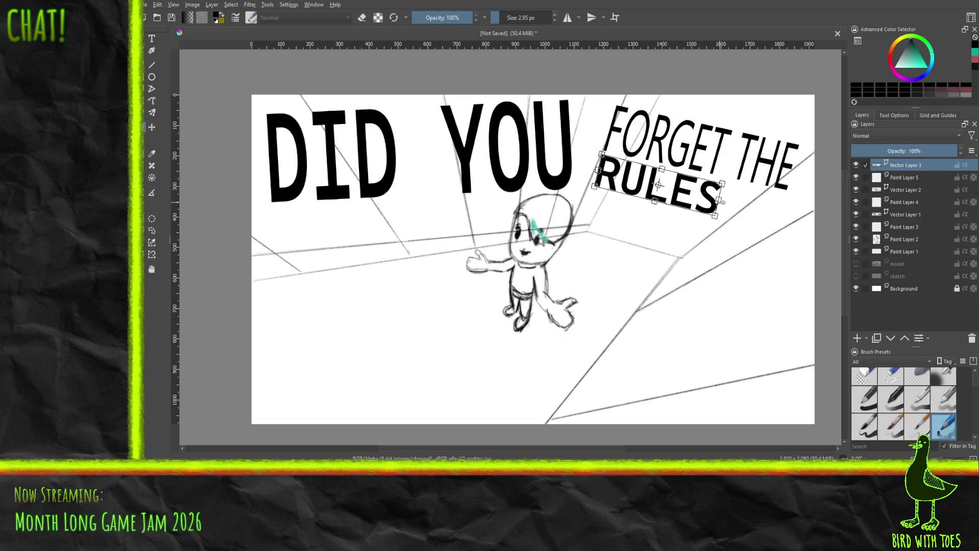
left_click_drag(716, 217, 772, 238)
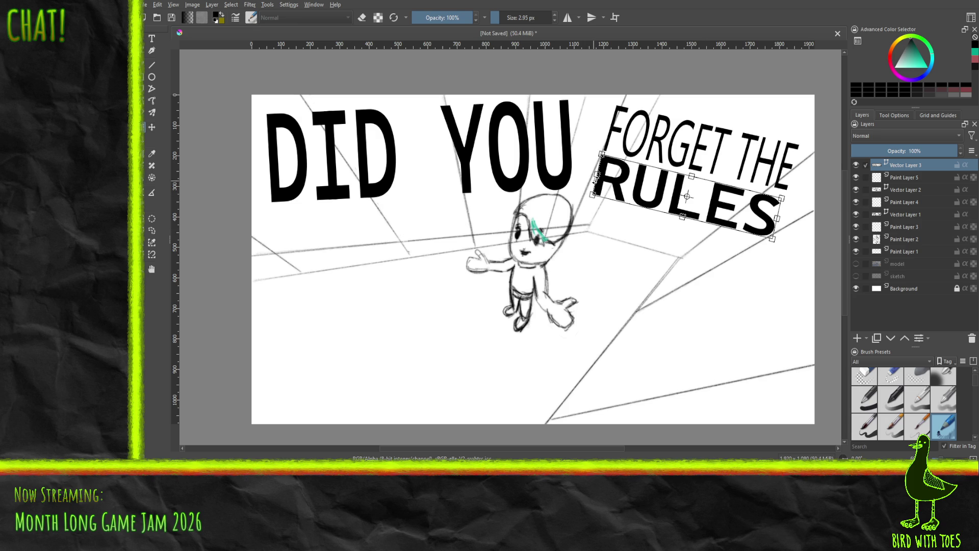
left_click_drag(595, 174, 591, 173)
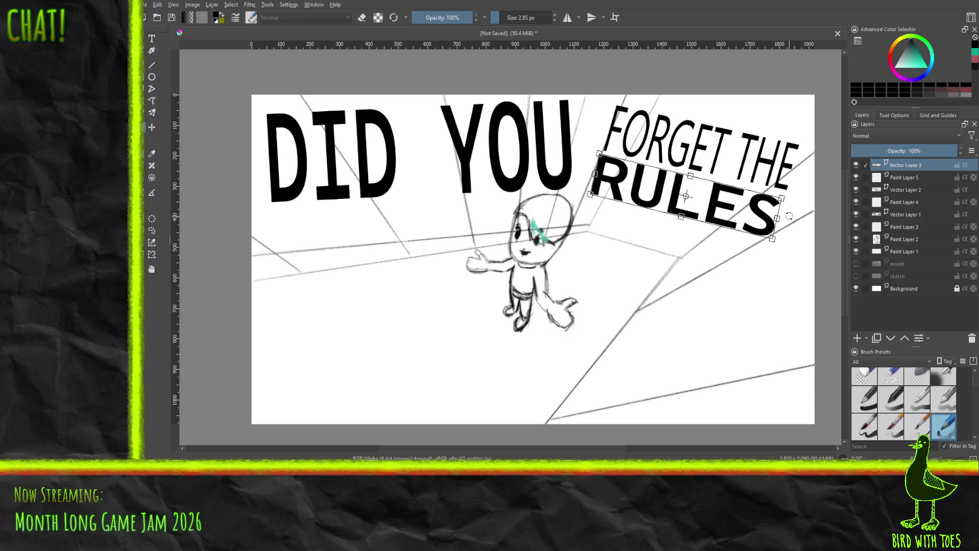
left_click_drag(777, 219, 782, 221)
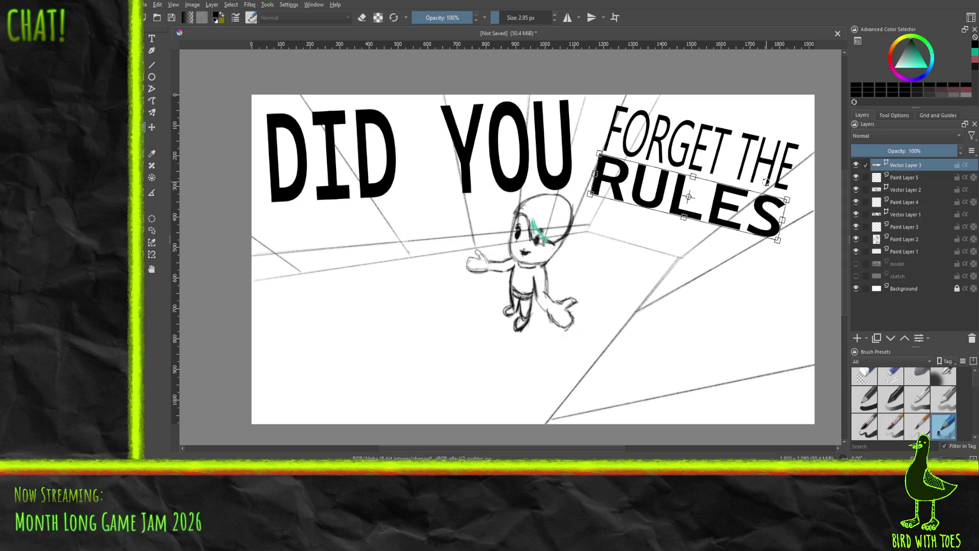
left_click_drag(665, 205, 665, 198)
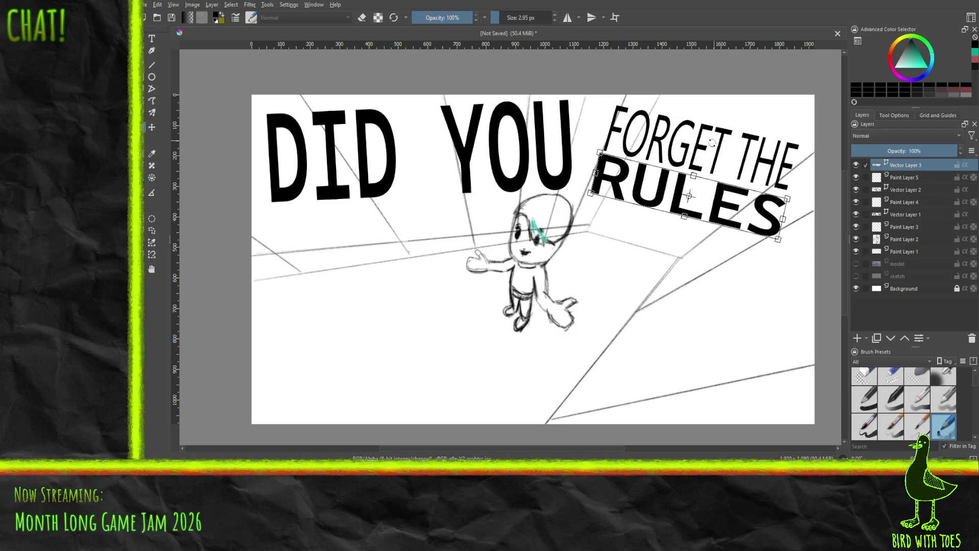
Move FORGET THE up and slightly right, undoing a trial stretch to the left.
left_click(898, 199)
left_click(877, 193)
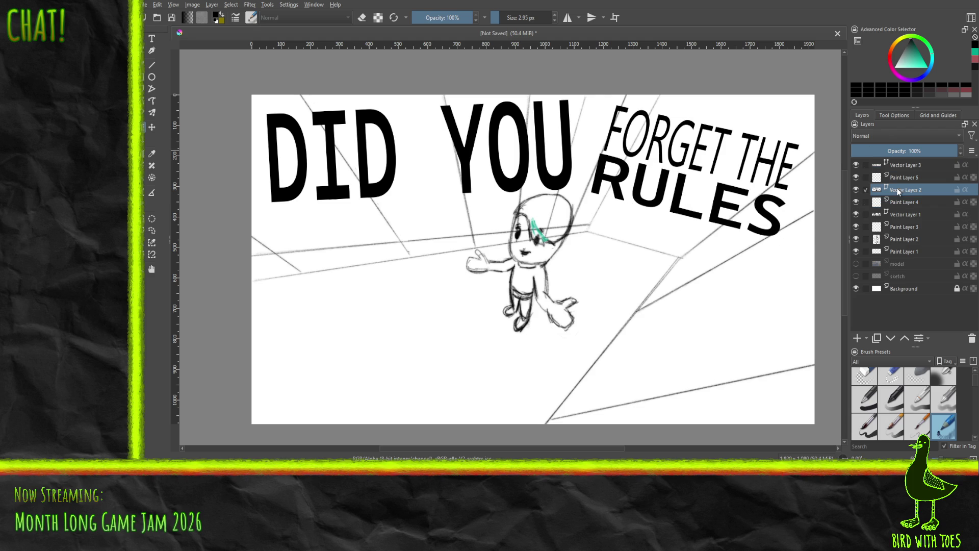
left_click(718, 154)
left_click_drag(721, 153, 730, 149)
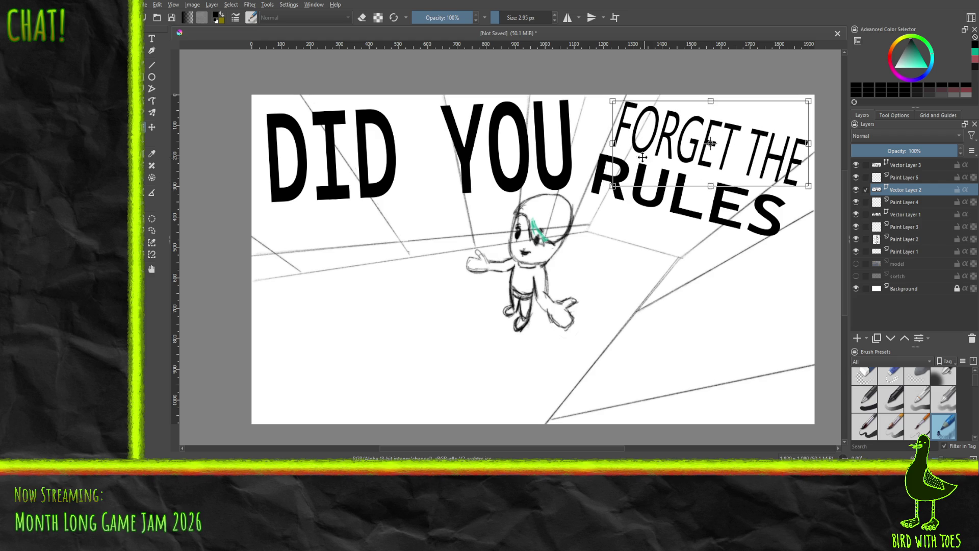
left_click_drag(612, 144, 609, 143)
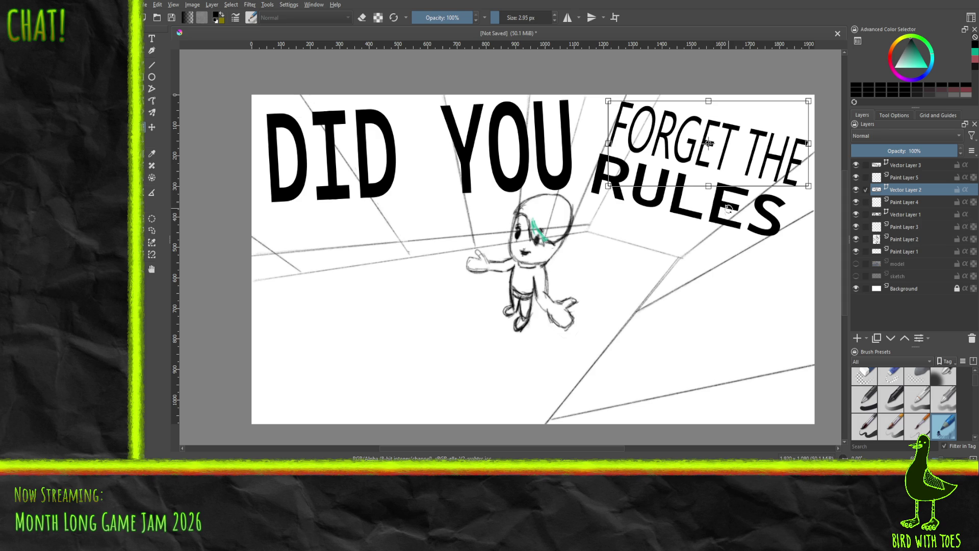
key("ctrl+z")
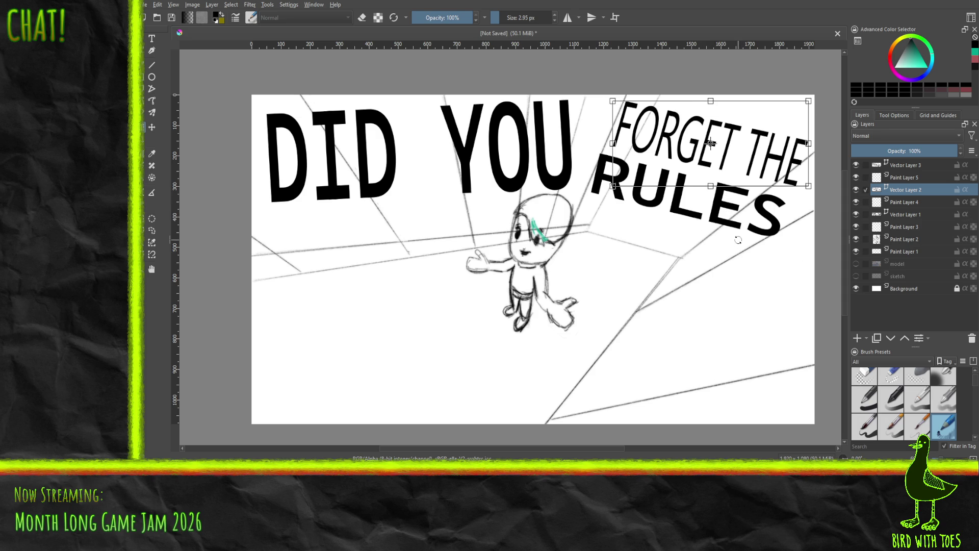
Nudge RULES slightly right and move the sketch layer to the top of the stack.
left_click(899, 164)
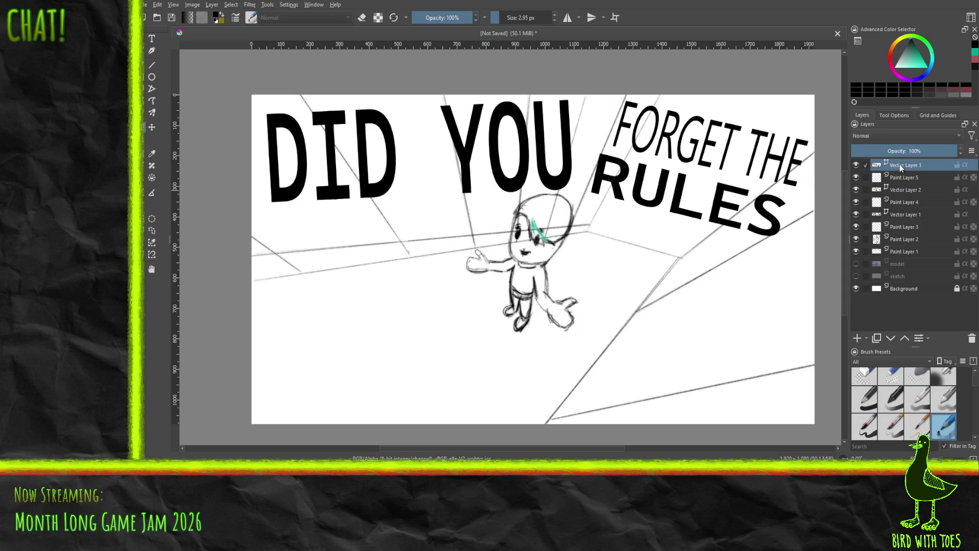
left_click(686, 199)
left_click_drag(675, 199, 680, 199)
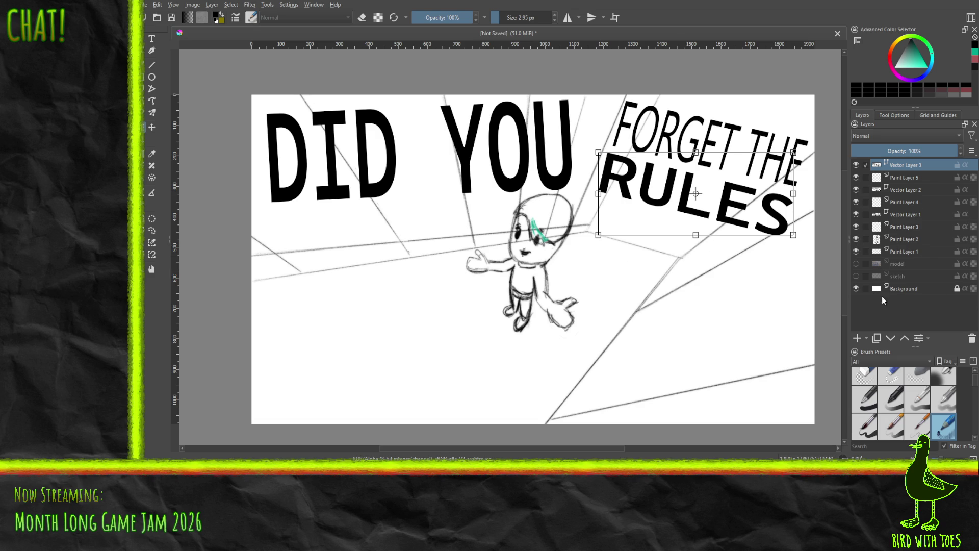
left_click(897, 276)
mouse_move(896, 277)
left_mouse_down()
mouse_move(893, 167)
mouse_move(882, 170)
left_mouse_up()
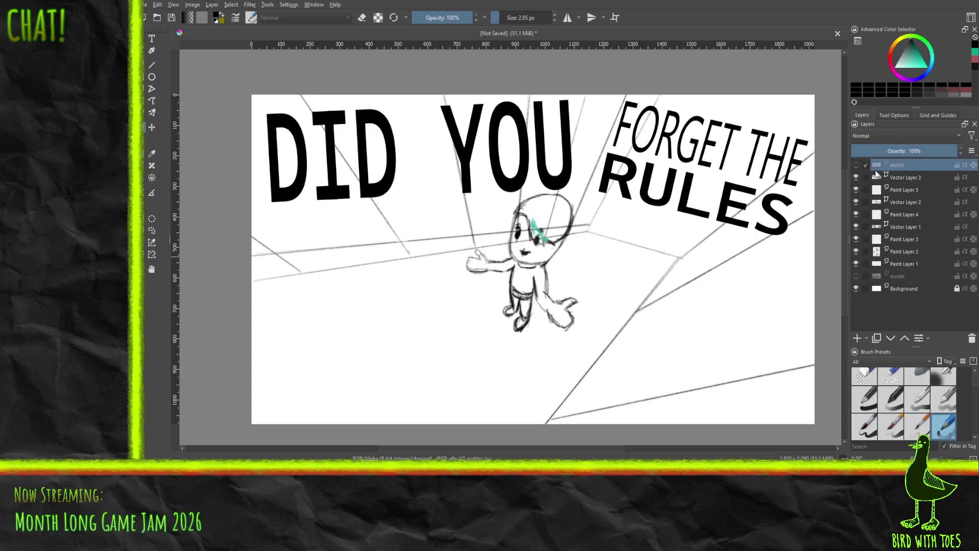
Compare the hand sketch against the scene, leave it hidden, and select Paint Layer 5 with the Line tool.
left_click(858, 167)
left_click(858, 166)
left_click(857, 166)
left_click(857, 167)
left_click(858, 167)
left_click(858, 166)
left_click(858, 166)
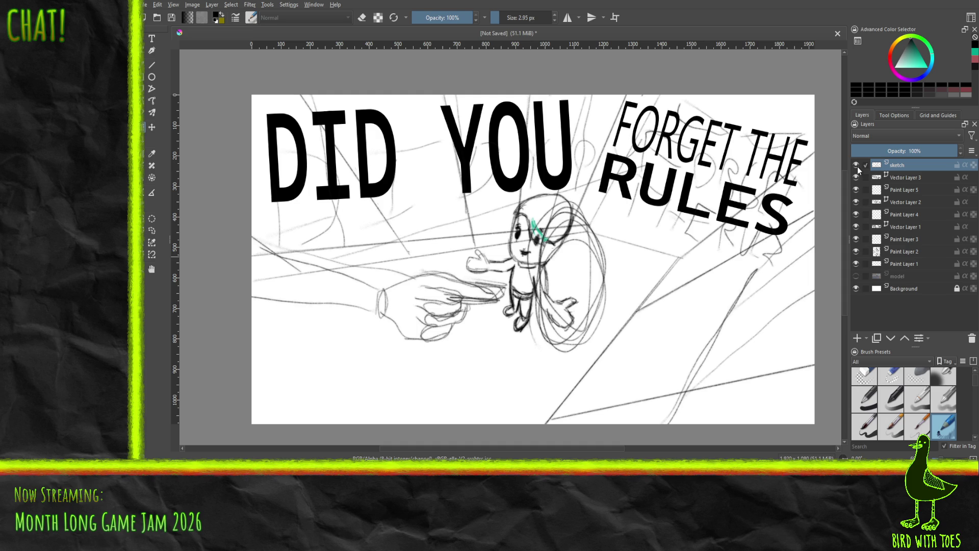
left_click(858, 166)
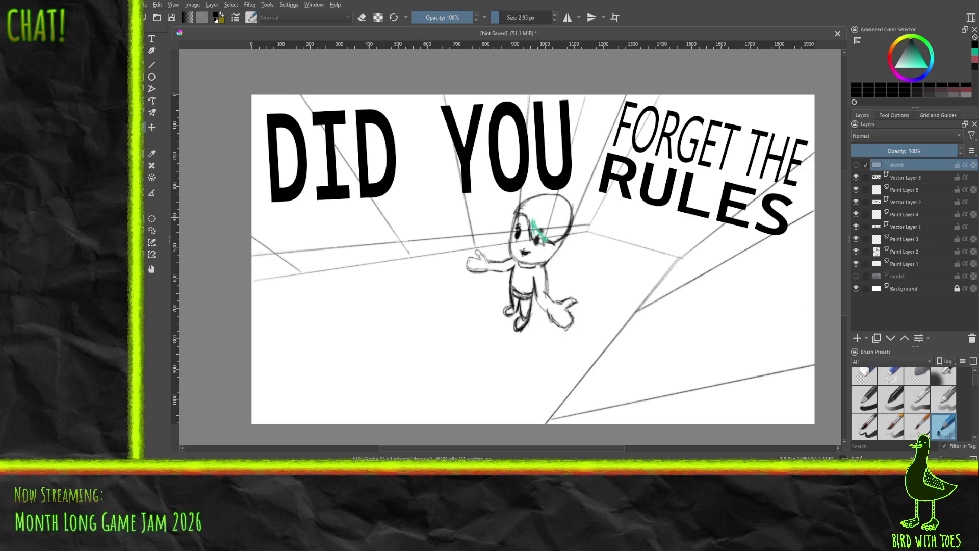
left_click(152, 65)
left_click(913, 190)
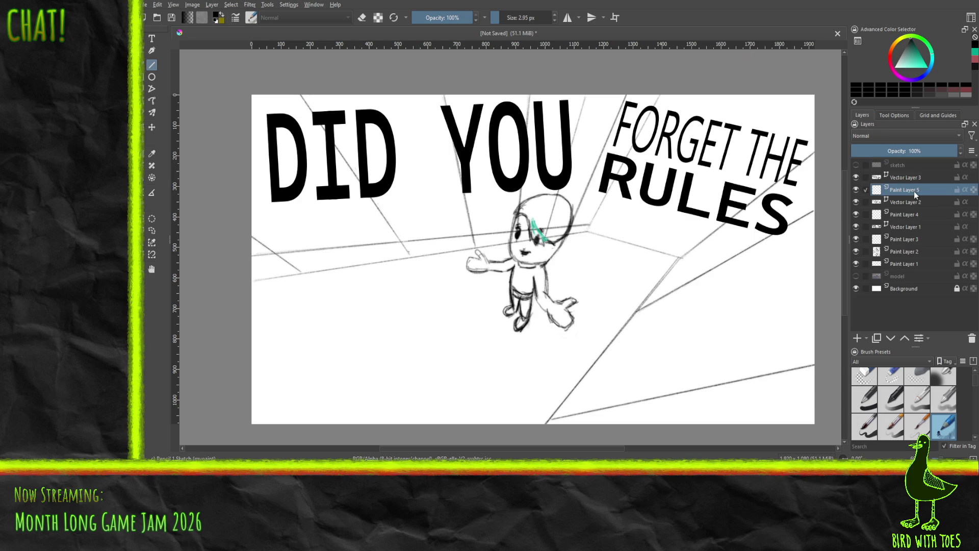
Delete Paint Layer 5 and draw the arm's upper and lower edges from the left on Paint Layer 4.
left_click(972, 338)
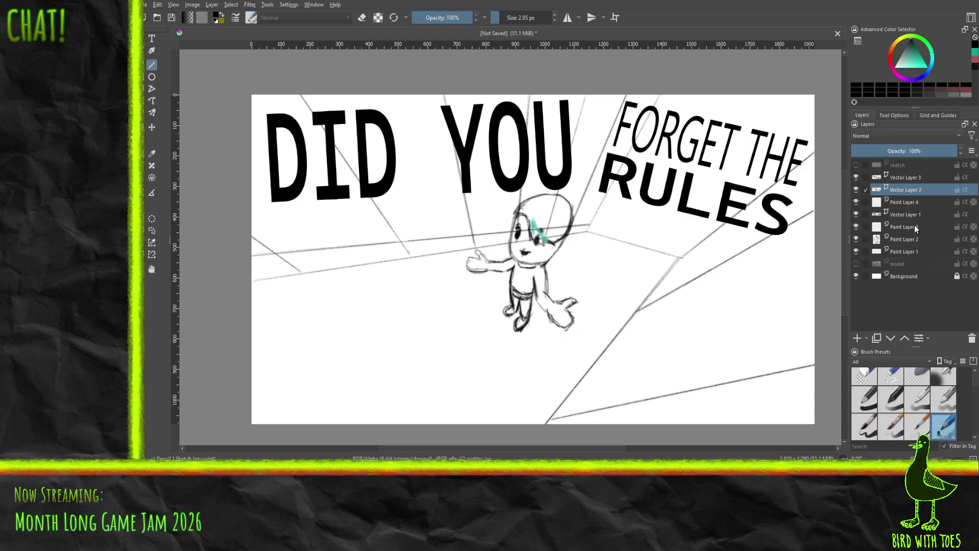
left_click(905, 205)
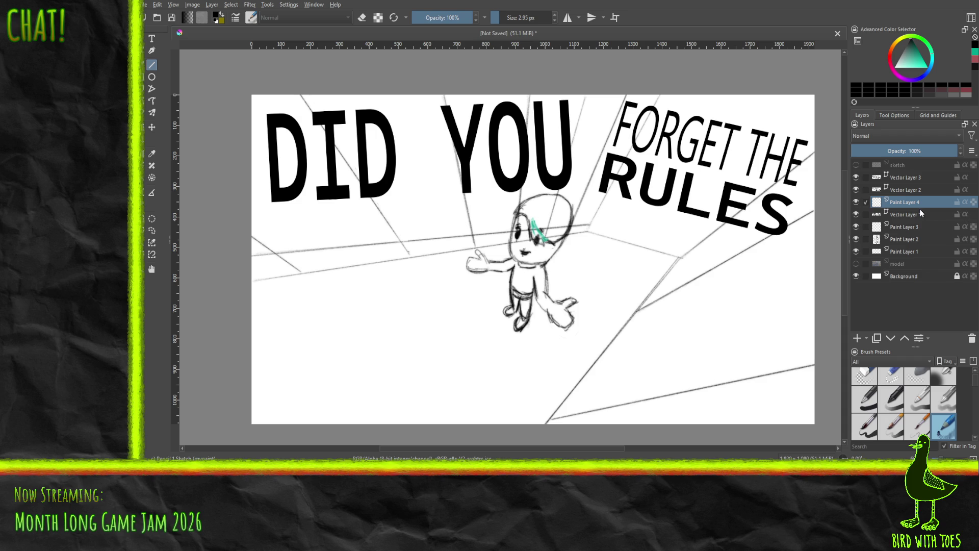
mouse_move(252, 212)
left_mouse_down()
mouse_move(403, 257)
mouse_move(446, 260)
mouse_move(441, 244)
mouse_move(369, 248)
mouse_move(431, 257)
mouse_move(423, 262)
mouse_move(408, 257)
mouse_move(439, 246)
left_mouse_up()
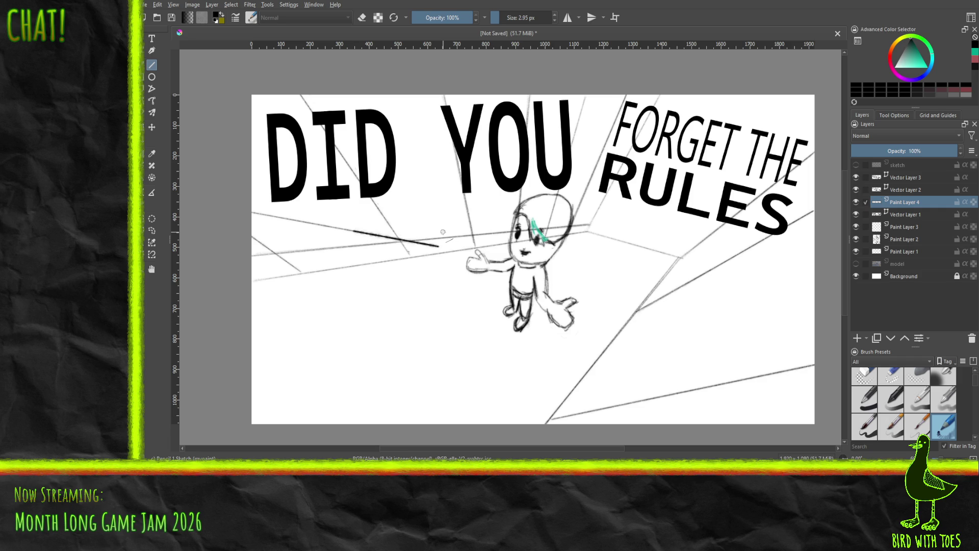
key("ctrl+z")
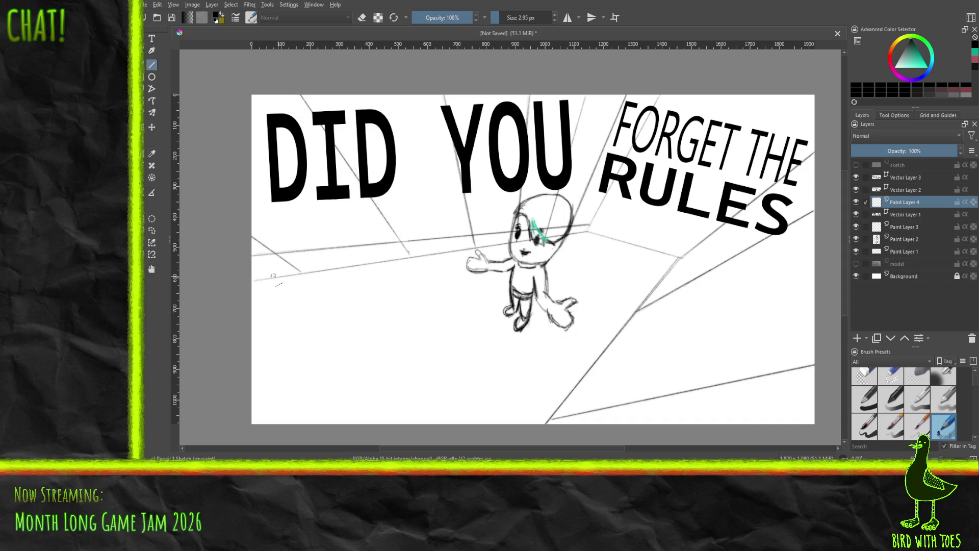
left_click_drag(250, 272, 403, 261)
left_click_drag(254, 300, 405, 279)
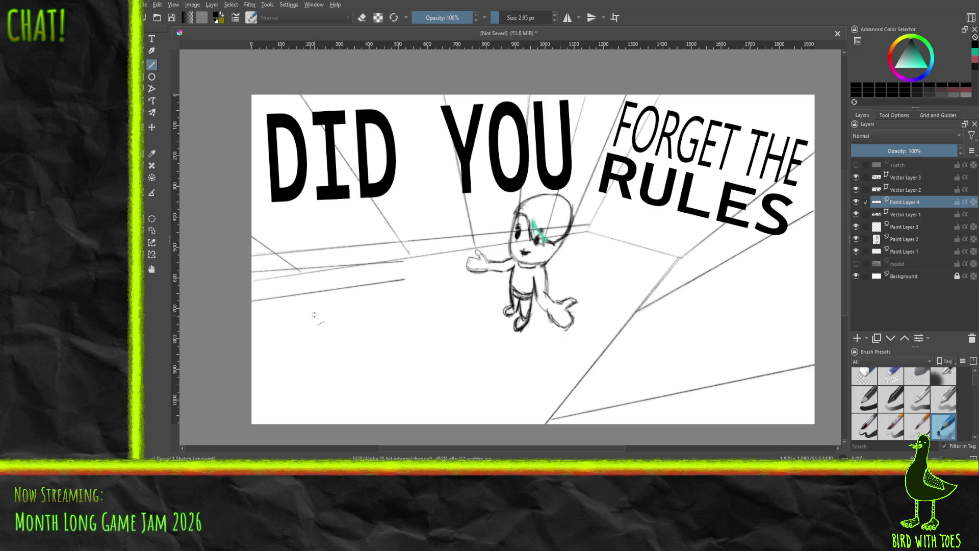
key("ctrl+z")
key("ctrl+z")
mouse_move(249, 205)
left_mouse_down()
mouse_move(393, 235)
mouse_move(382, 232)
left_mouse_up()
left_click_drag(241, 239, 376, 249)
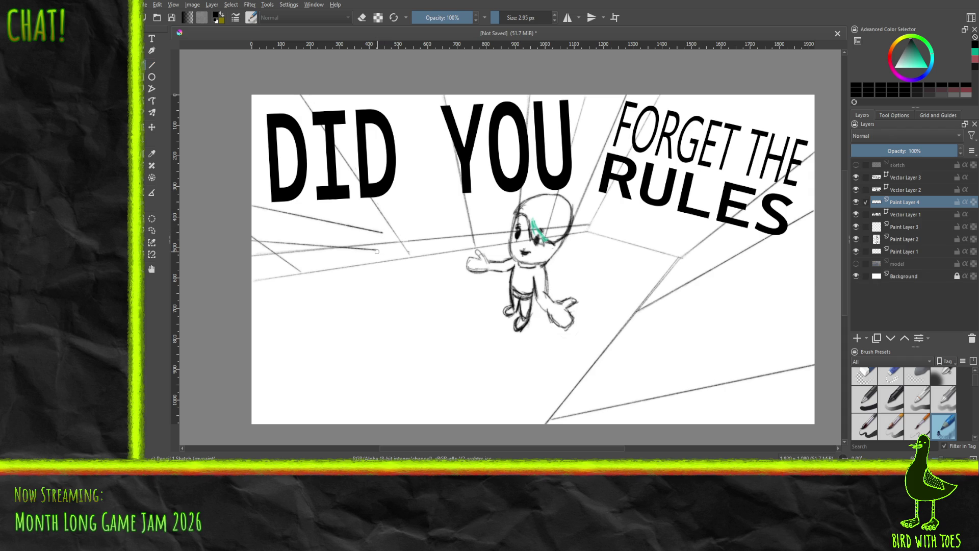
Sketch the wrist, hand top, curled fingers and a pointing index finger at the arm's end.
mouse_move(385, 251)
left_mouse_down()
mouse_move(382, 230)
mouse_move(391, 240)
mouse_move(380, 253)
mouse_move(386, 233)
mouse_move(383, 247)
left_mouse_up()
mouse_move(384, 220)
left_mouse_down()
mouse_move(443, 234)
mouse_move(450, 244)
mouse_move(424, 246)
mouse_move(433, 250)
mouse_move(451, 241)
mouse_move(421, 246)
mouse_move(411, 234)
mouse_move(418, 244)
mouse_move(402, 250)
mouse_move(421, 243)
mouse_move(405, 236)
left_mouse_up()
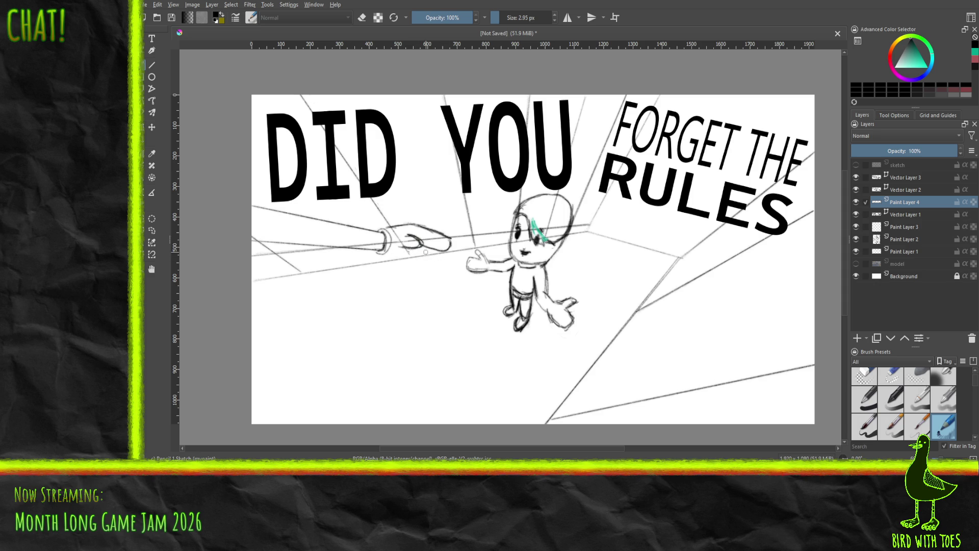
mouse_move(411, 252)
left_mouse_down()
mouse_move(423, 261)
mouse_move(456, 254)
left_mouse_up()
mouse_move(418, 229)
left_mouse_down()
mouse_move(459, 249)
mouse_move(412, 272)
mouse_move(431, 268)
mouse_move(420, 271)
mouse_move(406, 266)
mouse_move(421, 258)
mouse_move(427, 278)
mouse_move(408, 275)
mouse_move(423, 277)
left_mouse_up()
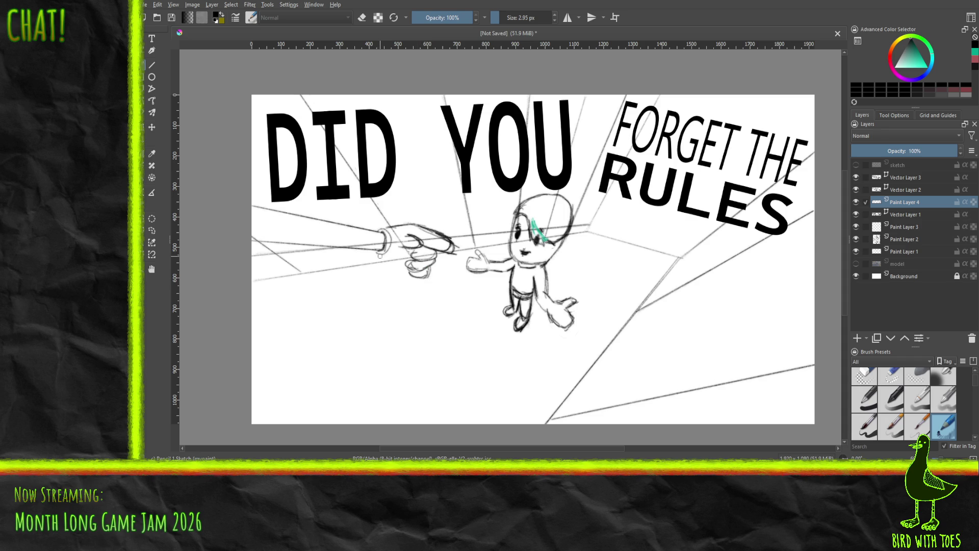
mouse_move(385, 257)
left_mouse_down()
mouse_move(400, 270)
mouse_move(386, 253)
left_mouse_up()
Lasso-select the sketched hand and wrist.
mouse_move(386, 254)
left_mouse_down()
mouse_move(400, 254)
mouse_move(388, 257)
left_mouse_up()
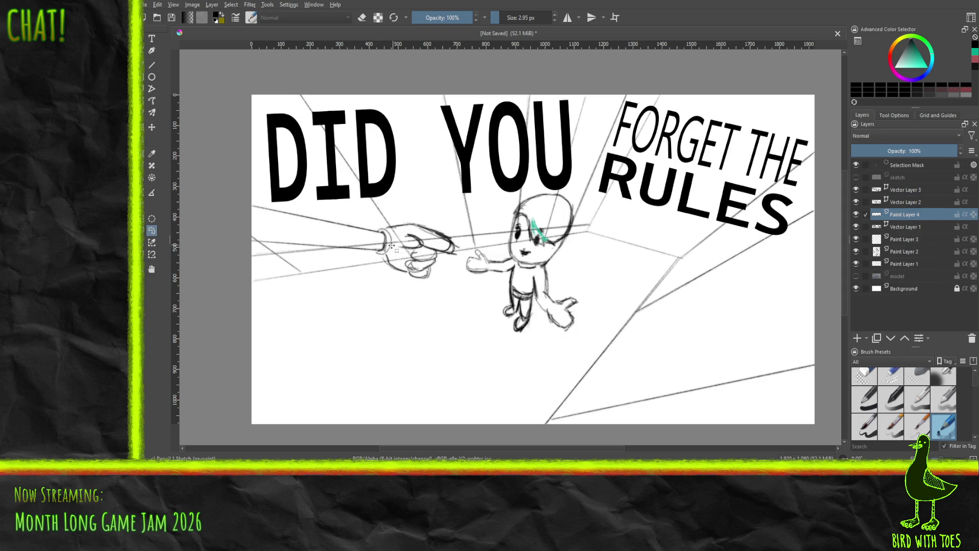
left_click(382, 257)
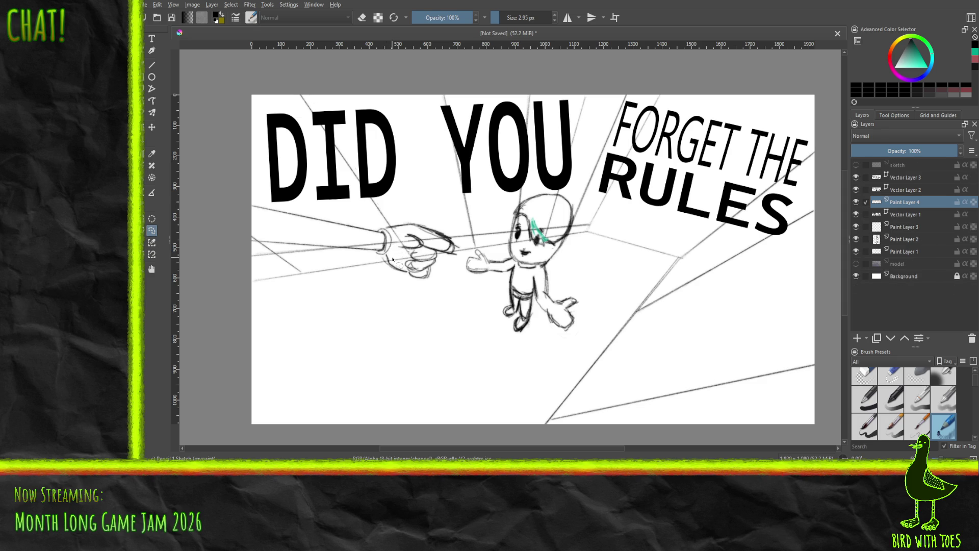
mouse_move(380, 258)
left_mouse_down()
mouse_move(403, 252)
mouse_move(389, 231)
mouse_move(395, 218)
mouse_move(462, 234)
mouse_move(435, 284)
mouse_move(417, 292)
mouse_move(378, 257)
left_mouse_up()
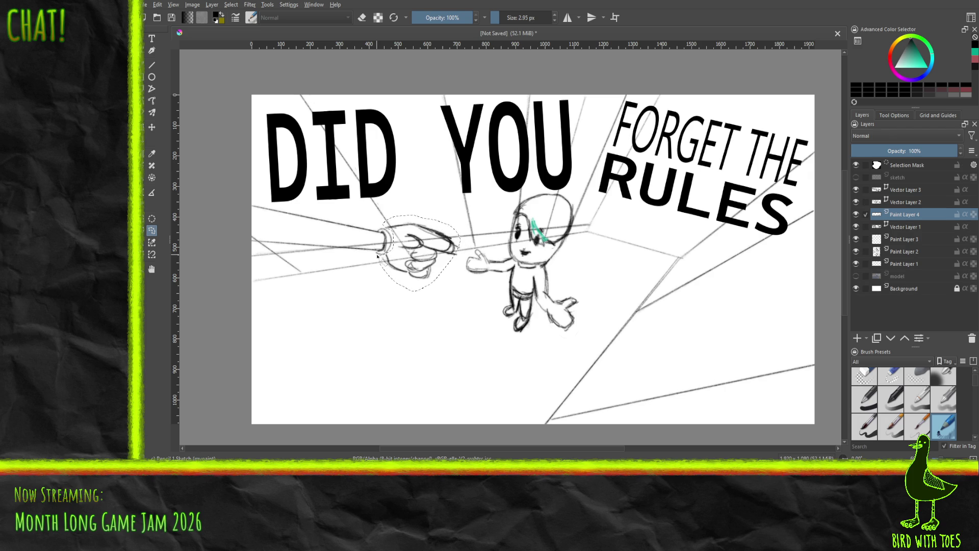
Rotate the hand slightly counter-clockwise, shift it up-left toward the chibi, apply, and deselect.
left_click(152, 126)
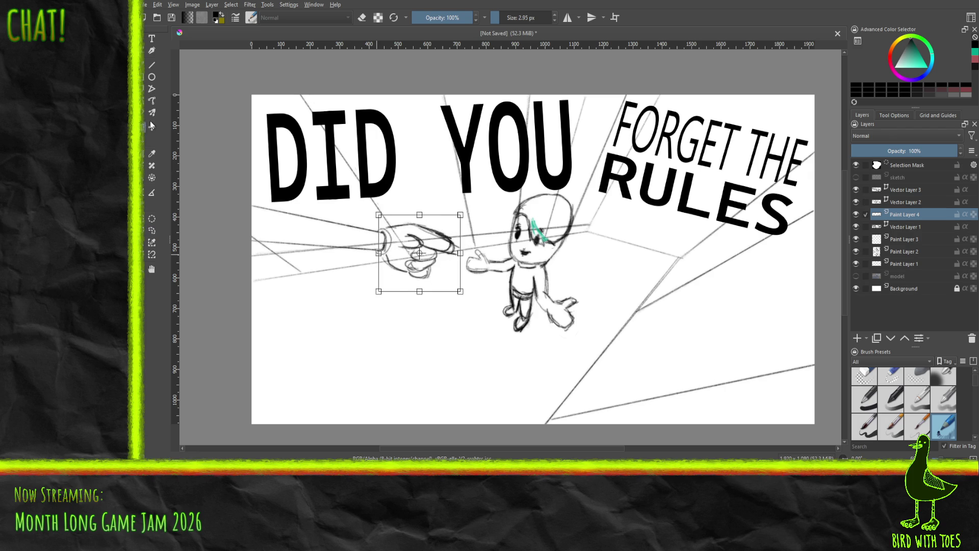
left_click_drag(482, 238, 481, 226)
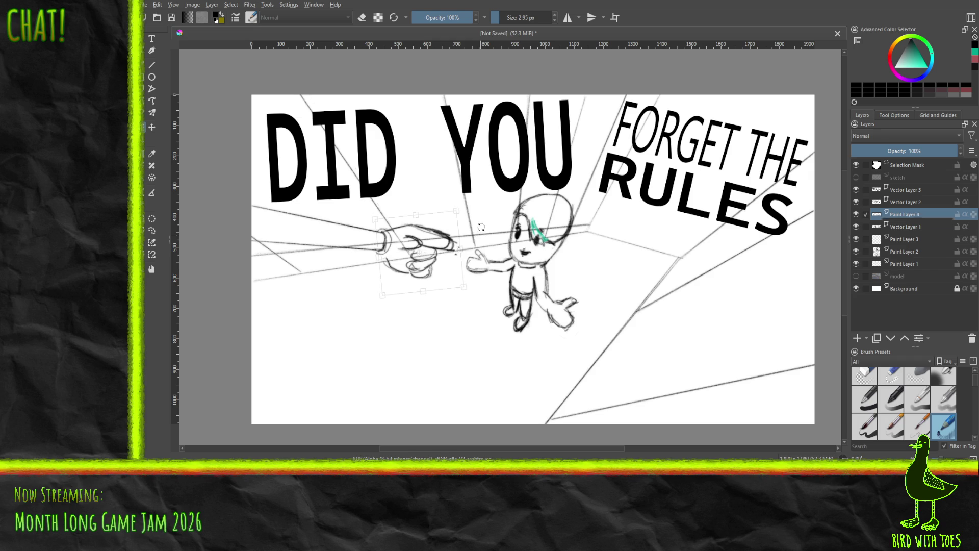
left_click_drag(434, 253, 465, 247)
left_click_drag(426, 289, 427, 288)
left_click_drag(465, 245, 467, 242)
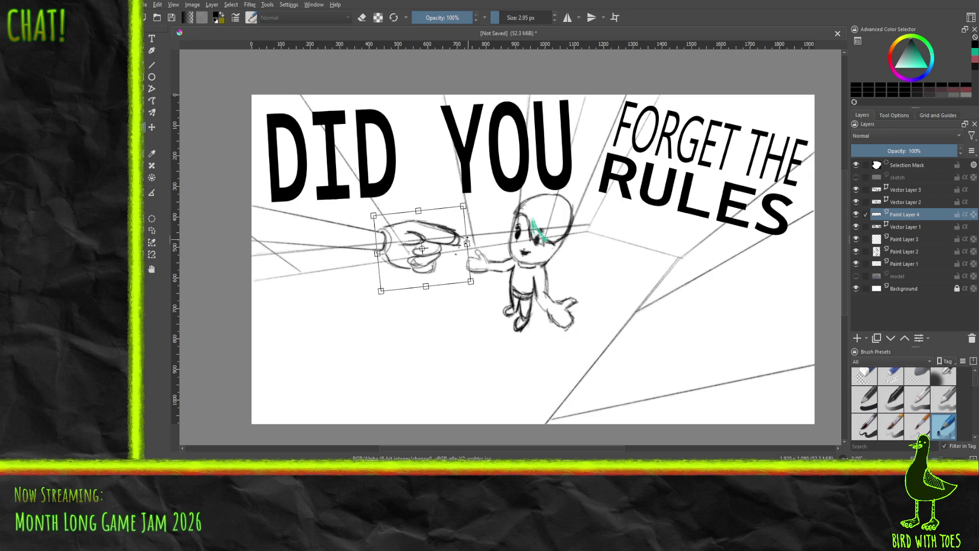
key("Return")
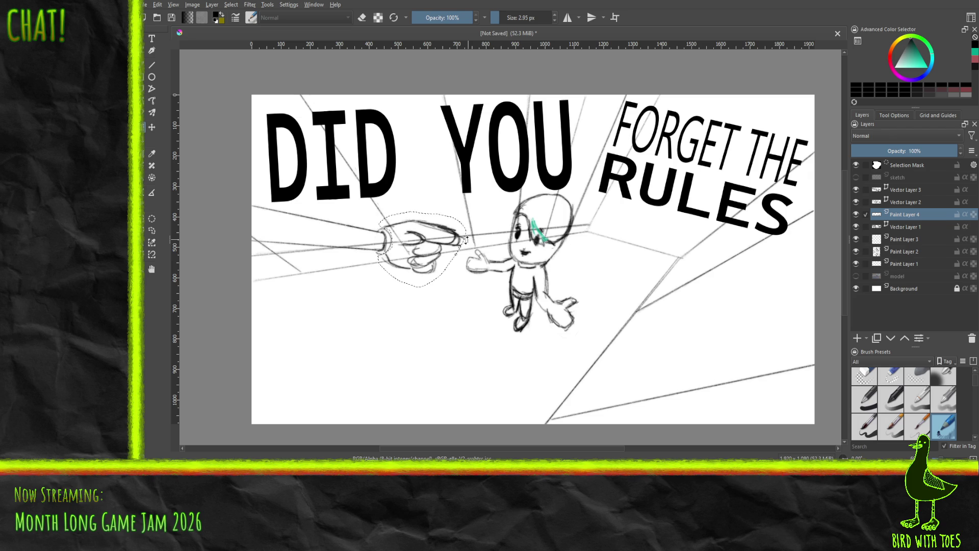
left_click(234, 7)
left_click(268, 28)
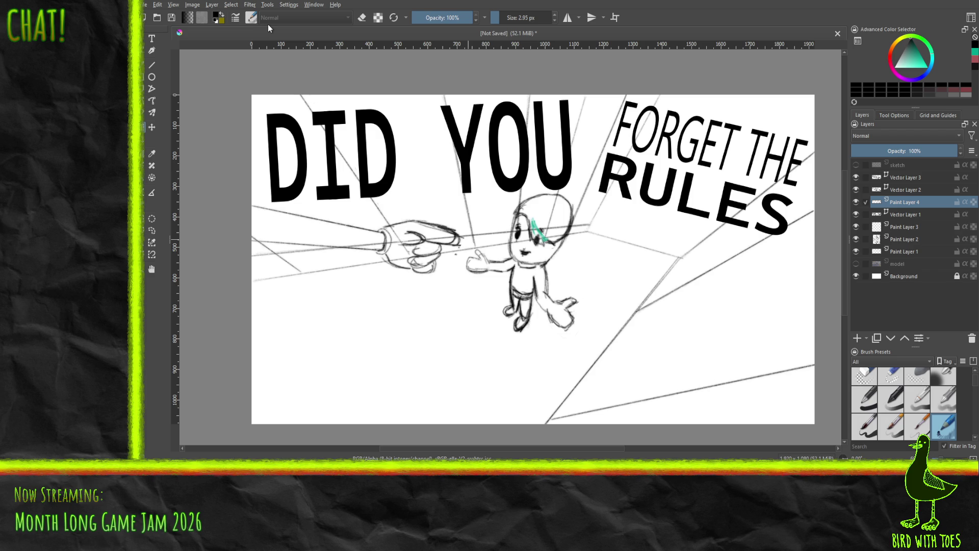
Darken the hand's thumb and lower fingers with pencil, then erase a stray mark with Eraser Small.
left_click(891, 380)
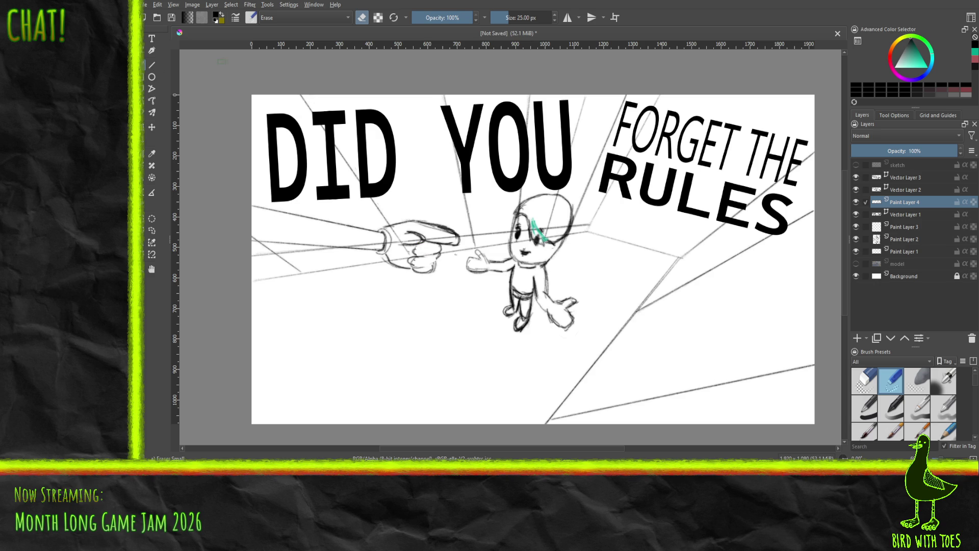
left_click(952, 433)
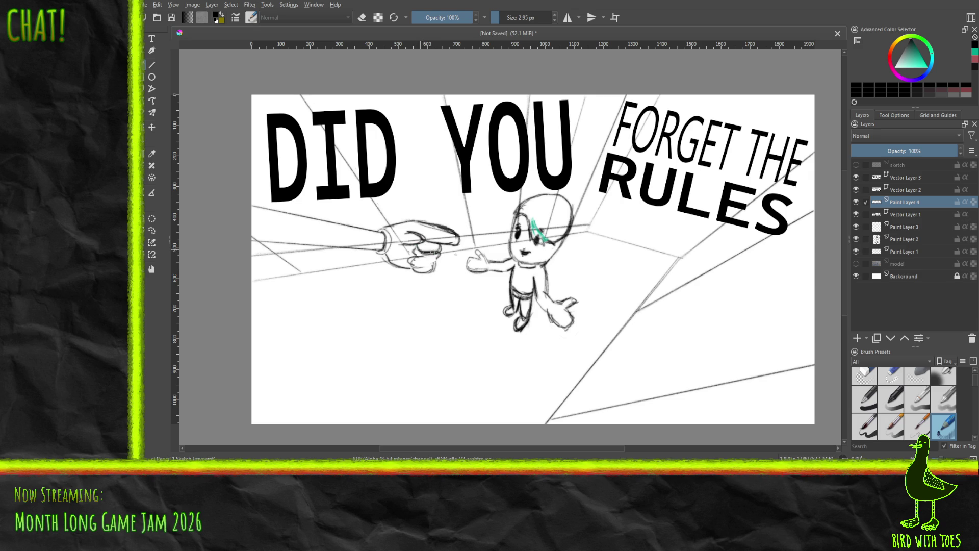
left_click_drag(416, 245, 414, 260)
mouse_move(415, 254)
left_mouse_down()
mouse_move(410, 269)
mouse_move(426, 274)
left_mouse_up()
left_click_drag(412, 268, 415, 259)
left_click(889, 381)
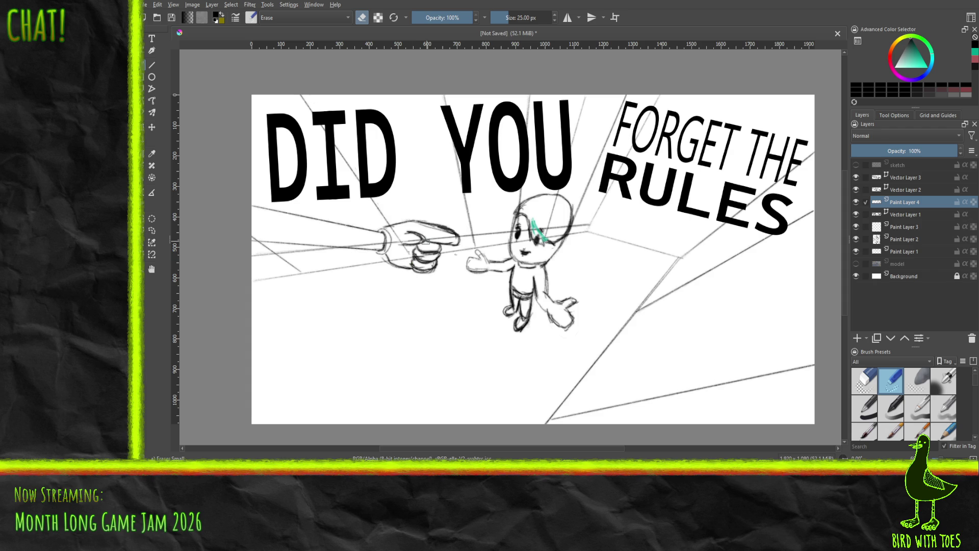
left_click(418, 257)
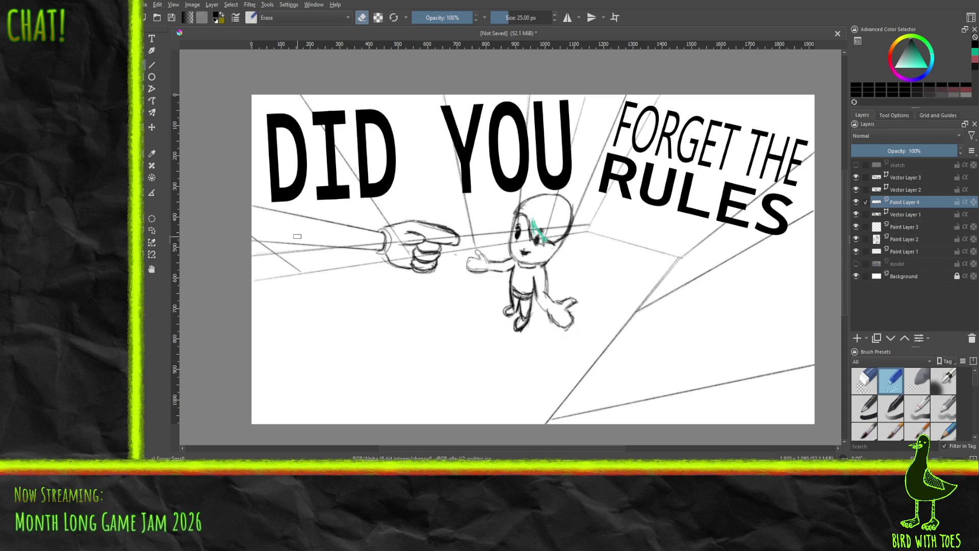
Darken the index finger with Pencil 1 Sketch, erase faint strokes with Eraser Small, and resketch it.
left_click(944, 433)
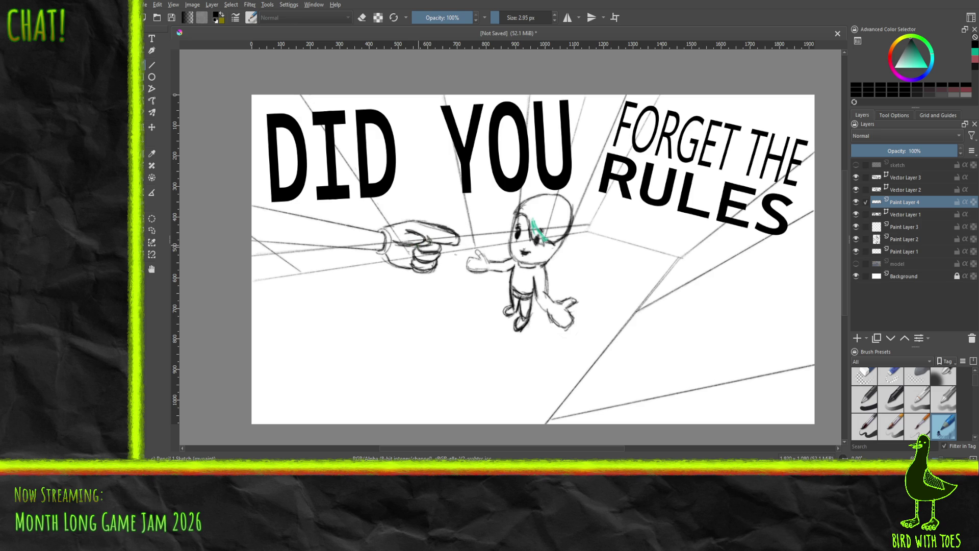
mouse_move(420, 233)
left_mouse_down()
mouse_move(405, 228)
mouse_move(428, 242)
mouse_move(408, 230)
left_mouse_up()
left_click(881, 379)
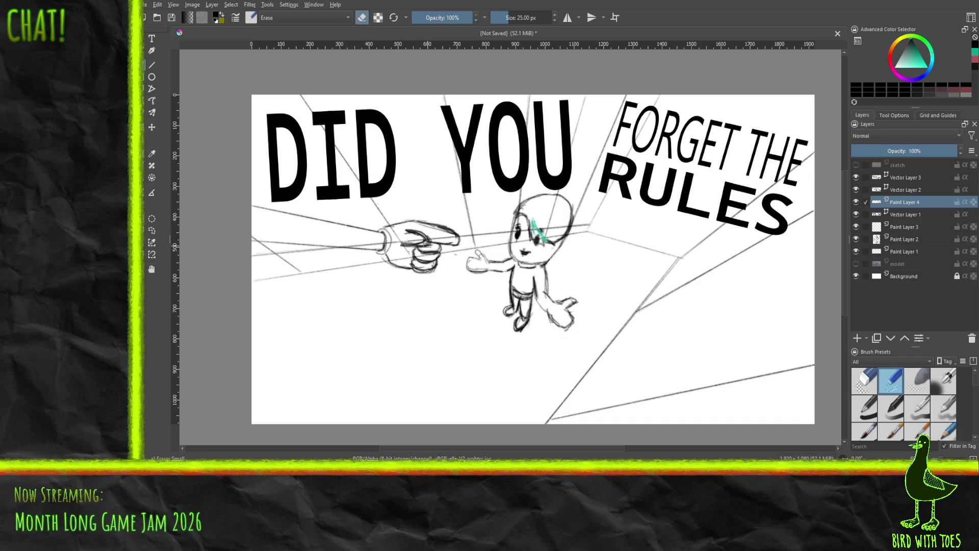
left_click_drag(408, 243, 422, 238)
left_click_drag(416, 235, 426, 238)
left_click(934, 429)
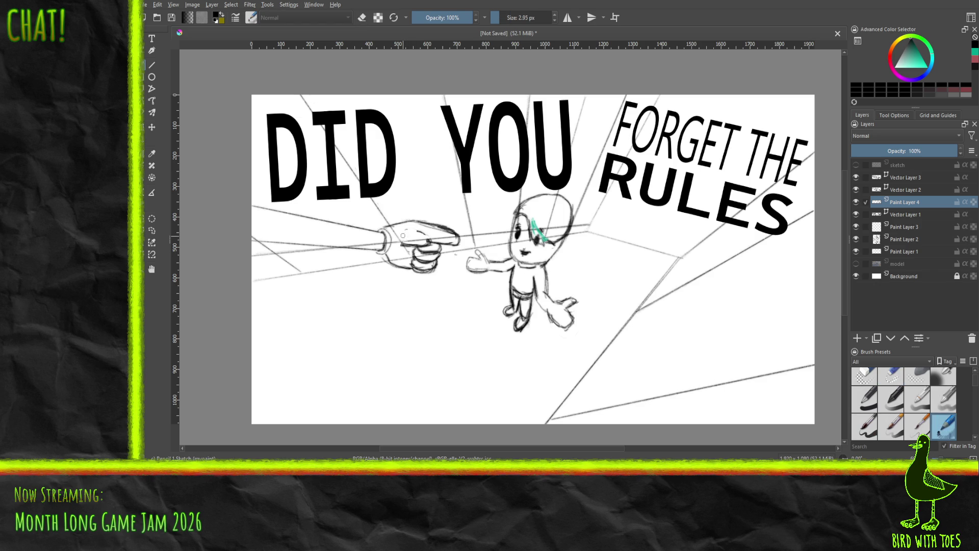
mouse_move(407, 236)
left_mouse_down()
mouse_move(459, 243)
mouse_move(425, 239)
left_mouse_up()
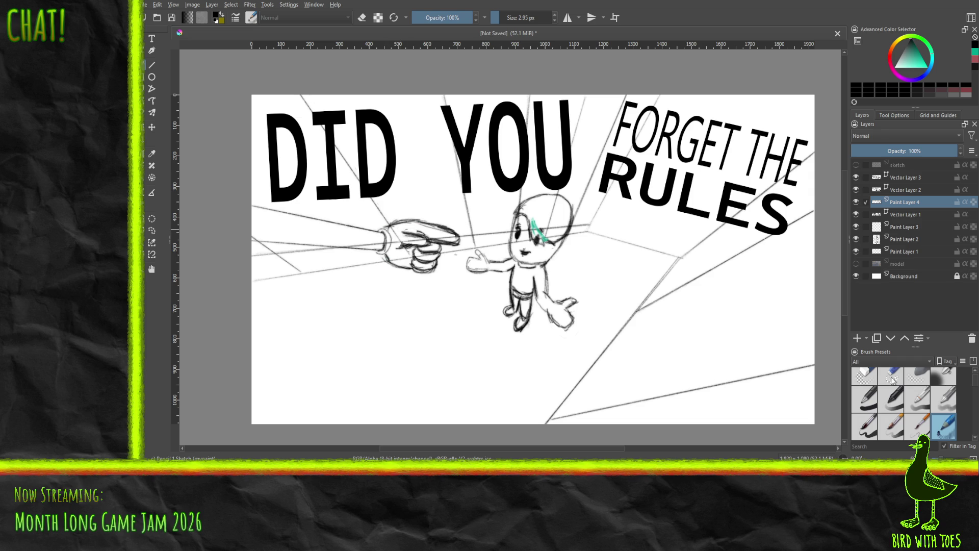
Erase the faint strokes above the pointing finger, then turn on the model reference layer.
key("e")
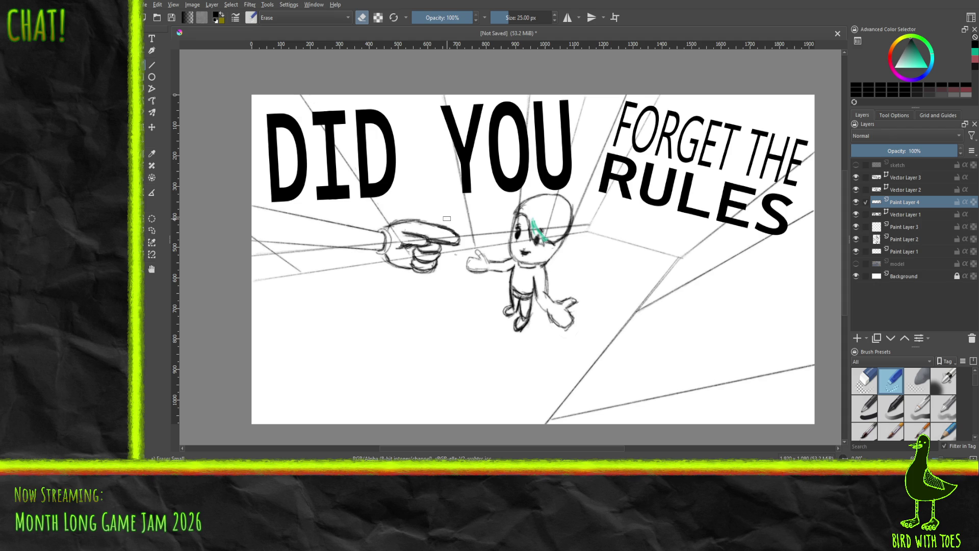
key("ctrl+z")
left_click_drag(409, 217, 452, 230)
left_click(856, 264)
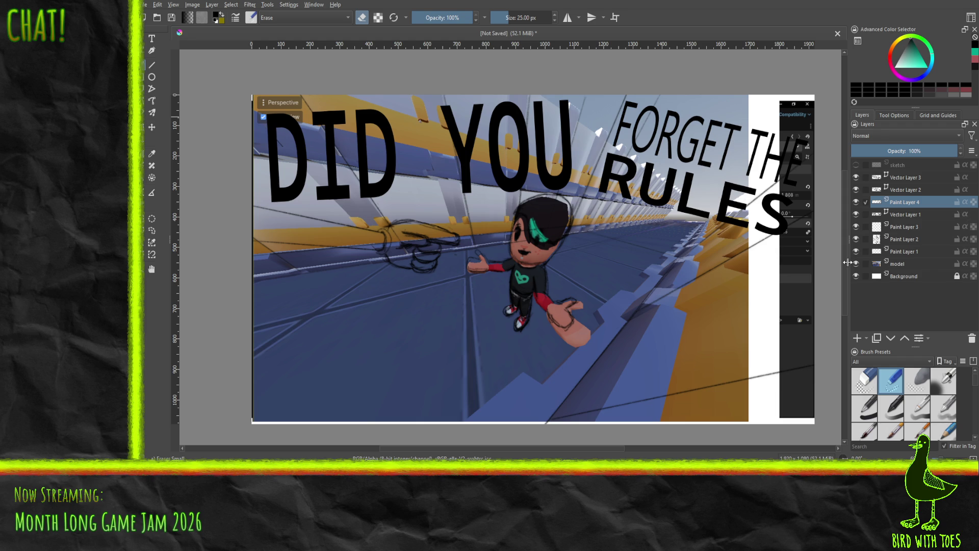
Toggle Paint Layer 3 and Paint Layer 2 visibility to compare their lines.
left_click(912, 216)
left_click(908, 227)
left_click(858, 231)
left_click(858, 231)
left_click(857, 230)
left_click(856, 230)
left_click(856, 230)
left_click(857, 229)
left_click(857, 229)
left_click(857, 230)
left_click(857, 241)
left_click(857, 240)
left_click(857, 240)
left_click(857, 240)
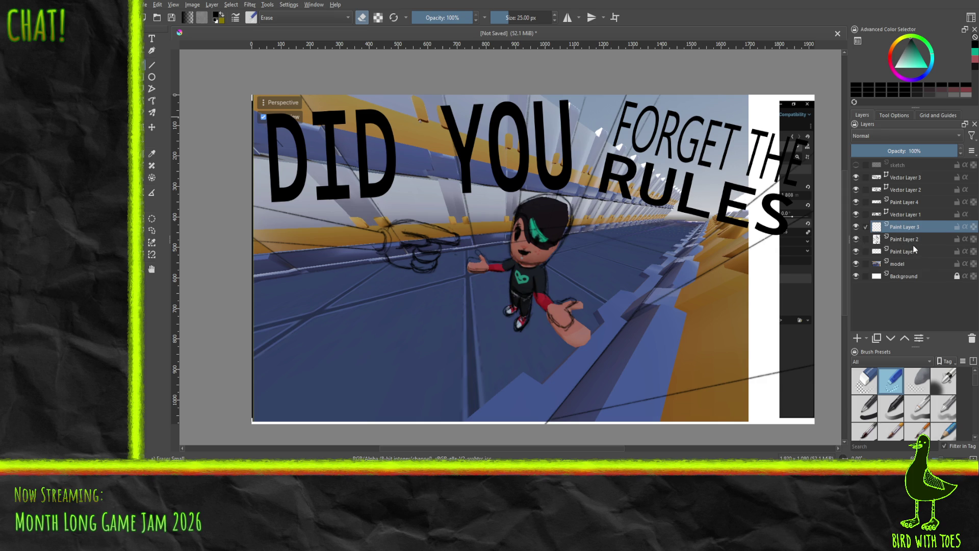
Move Paint Layer 3 below Paint Layer 2 and reselect the Pencil 1 Sketch brush.
left_click(893, 240)
left_click(857, 251)
left_click(857, 252)
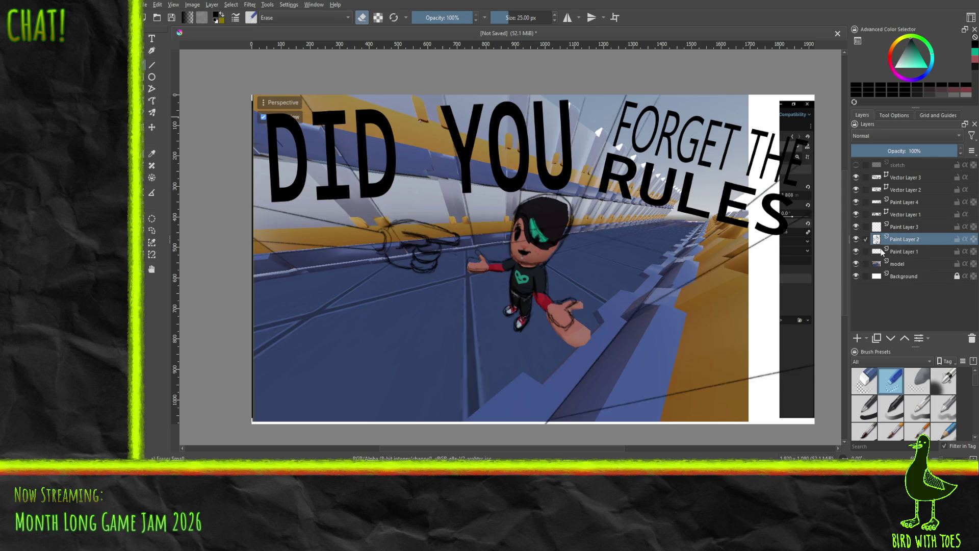
left_click(913, 228)
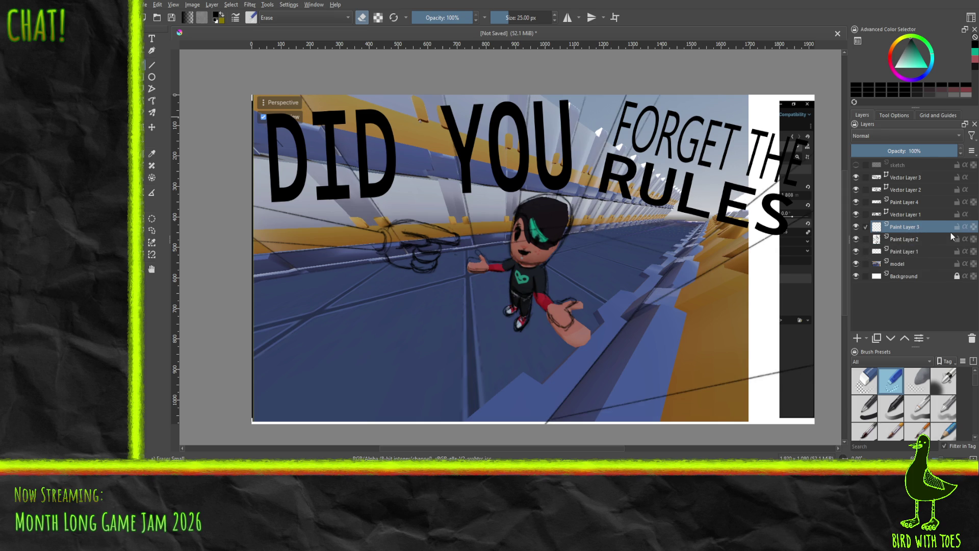
left_click_drag(911, 234, 908, 247)
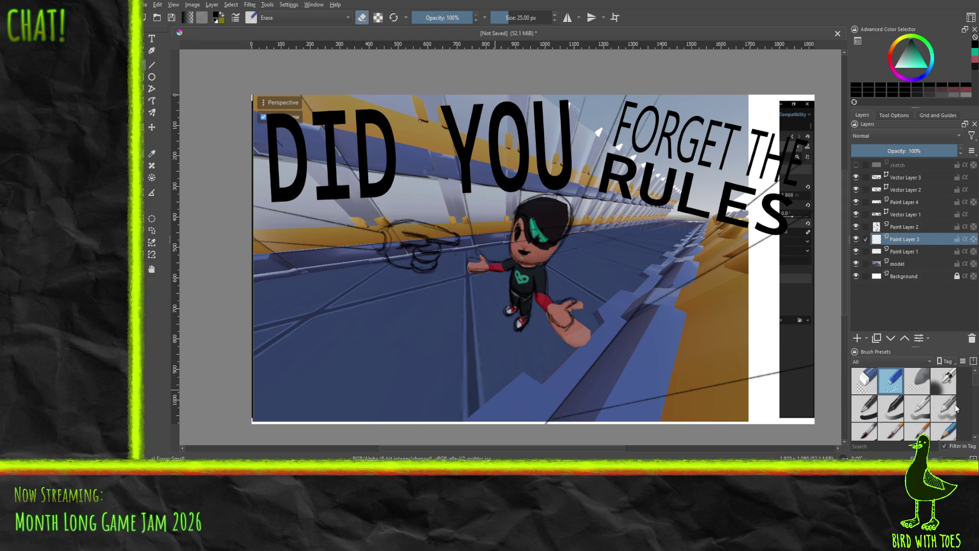
left_click(941, 425)
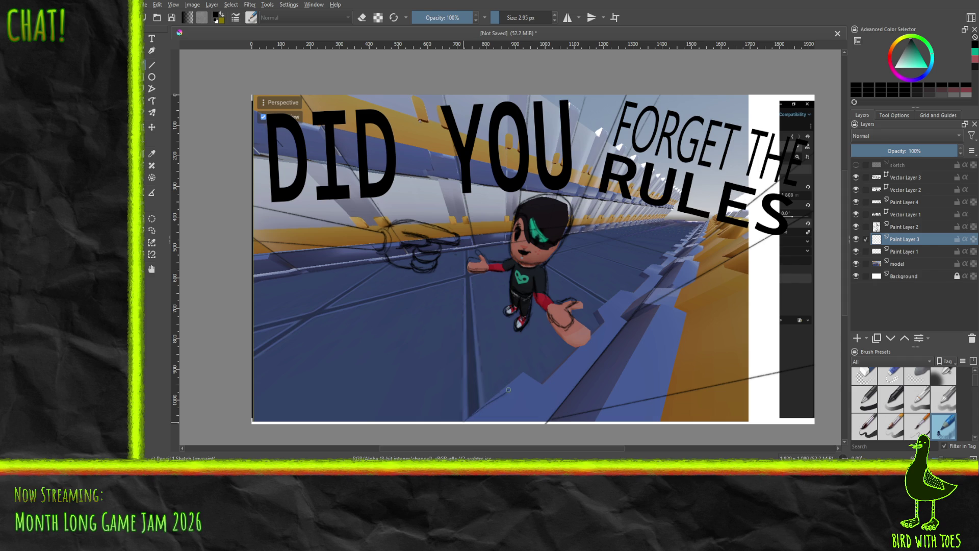
key("ctrl+z")
Draw and retrace a diagonal floor line at lower centre, then hide the model layer.
left_click_drag(464, 421, 515, 379)
left_click_drag(465, 420, 496, 395)
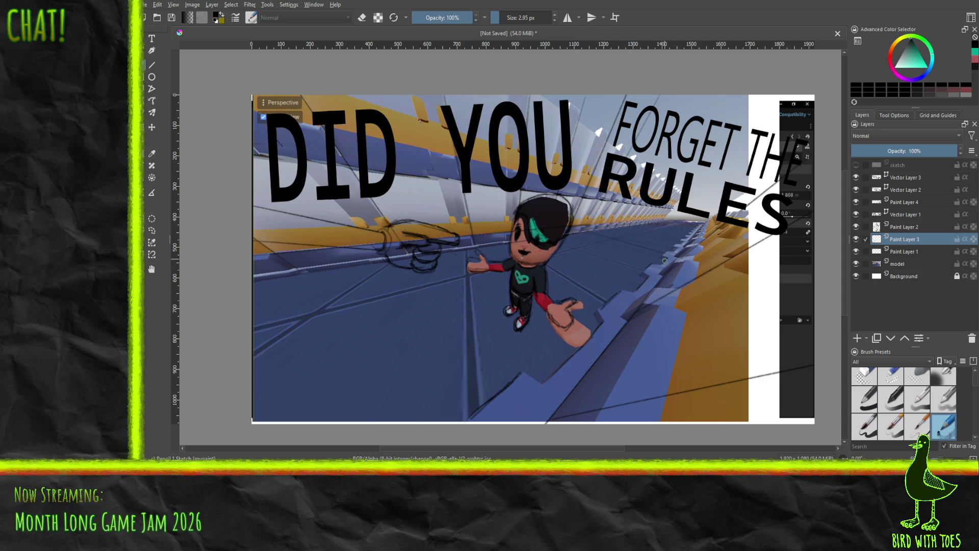
left_click(856, 264)
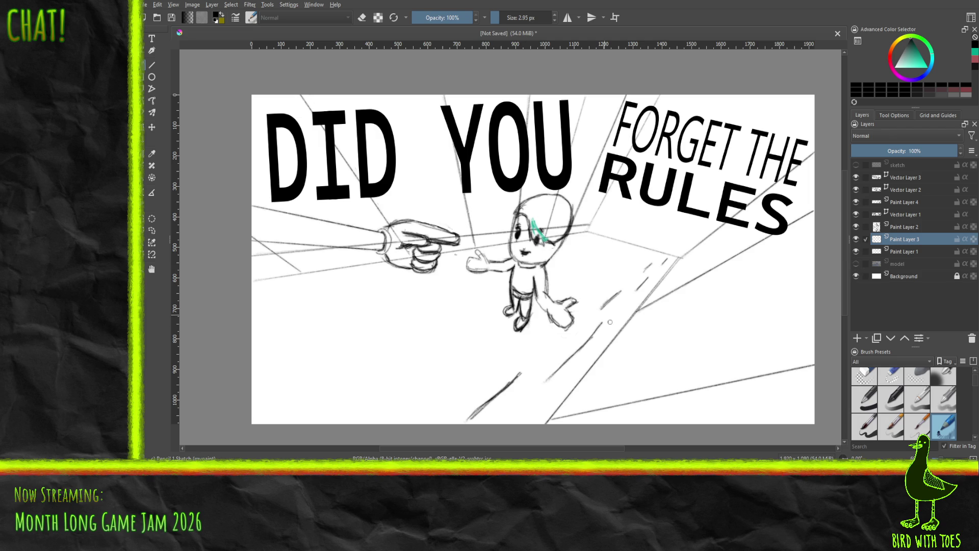
Sketch jagged stair edges rising to the right and darken the lower-left diagonal floor line.
left_click_drag(603, 309, 602, 320)
mouse_move(649, 266)
left_mouse_down()
mouse_move(645, 277)
mouse_move(653, 264)
left_mouse_up()
left_click_drag(634, 291, 629, 286)
mouse_move(520, 379)
left_mouse_down()
mouse_move(542, 382)
mouse_move(516, 379)
left_mouse_up()
left_click_drag(517, 379, 543, 382)
left_click_drag(544, 382, 597, 327)
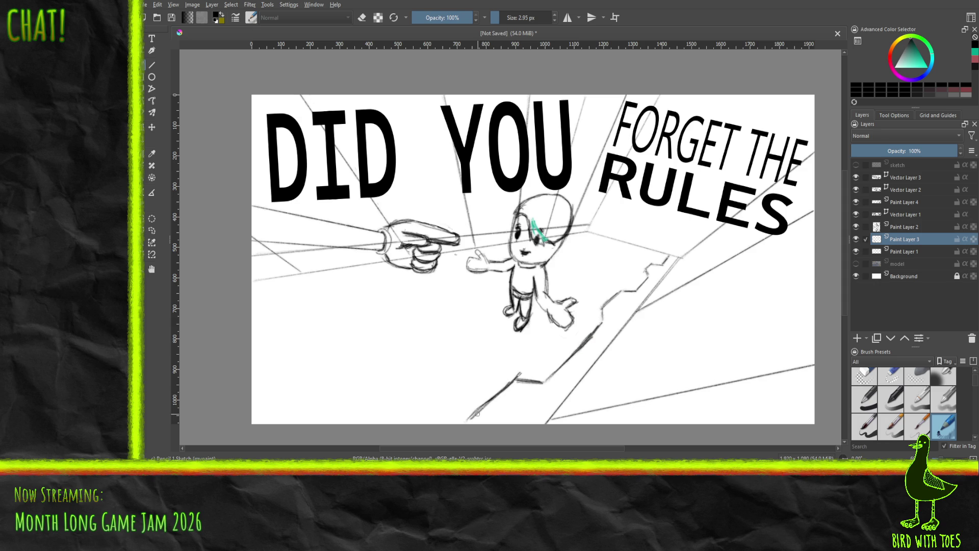
left_click_drag(465, 424, 510, 383)
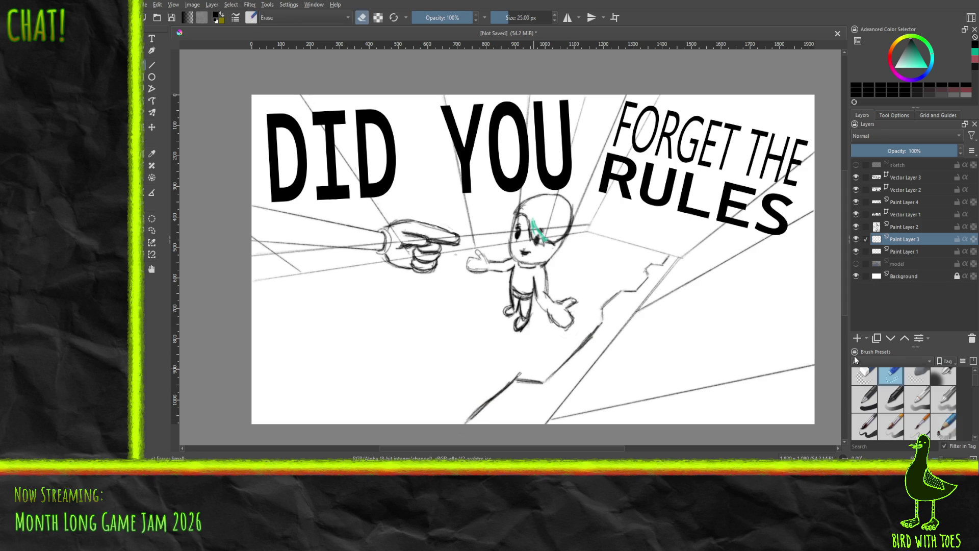
Extend the upper stair edge with more pencil strokes and show the model layer again.
key("e")
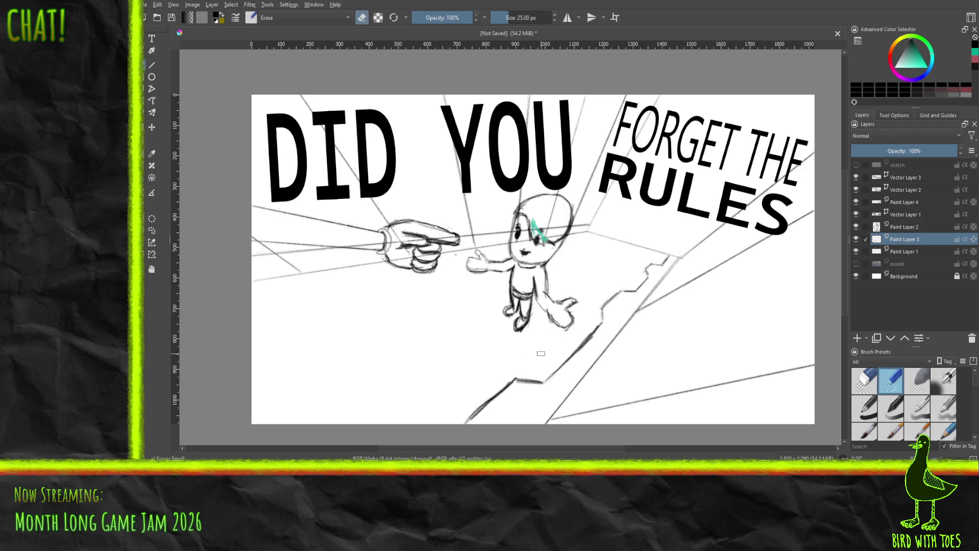
left_click(946, 428)
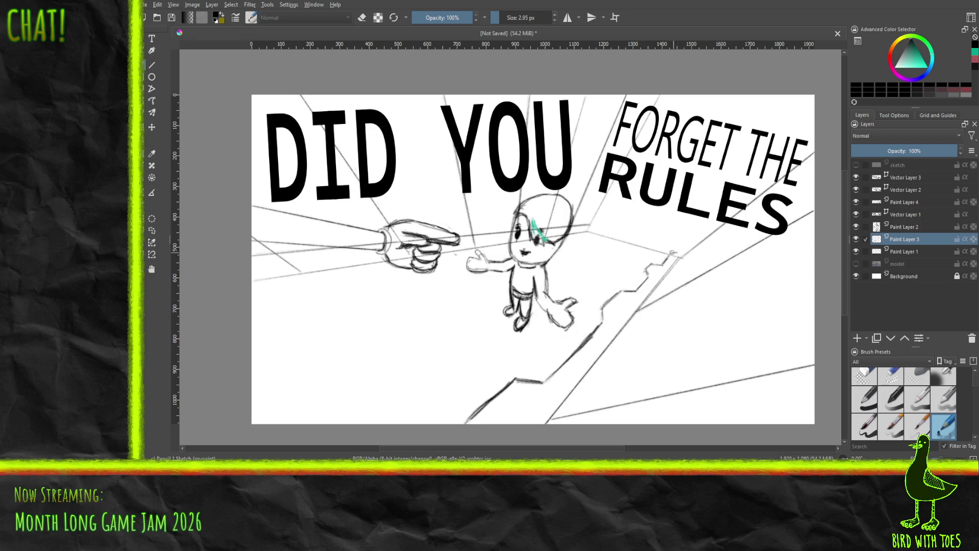
left_click_drag(676, 253, 682, 255)
left_click_drag(669, 271, 684, 253)
left_click(857, 265)
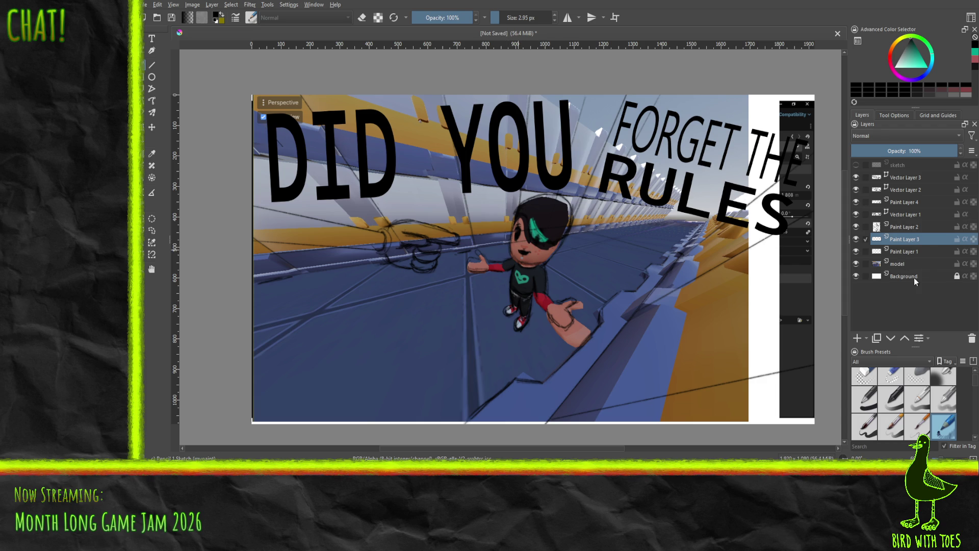
With the model hidden, darken and thicken the arm strokes at the canvas's left edge.
left_click(856, 264)
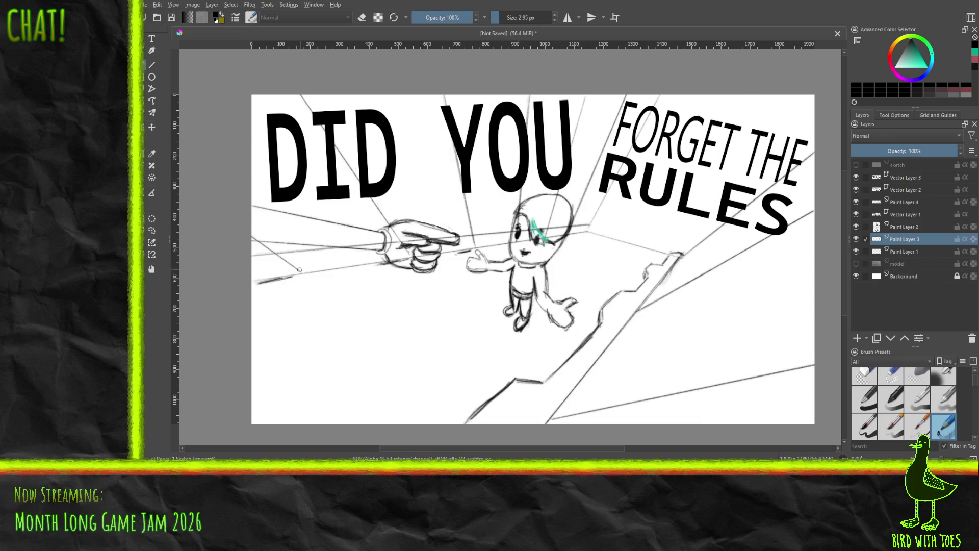
mouse_move(255, 285)
left_mouse_down()
mouse_move(382, 261)
mouse_move(370, 263)
left_mouse_up()
mouse_move(258, 285)
left_mouse_down()
mouse_move(296, 279)
mouse_move(253, 289)
mouse_move(271, 282)
left_mouse_up()
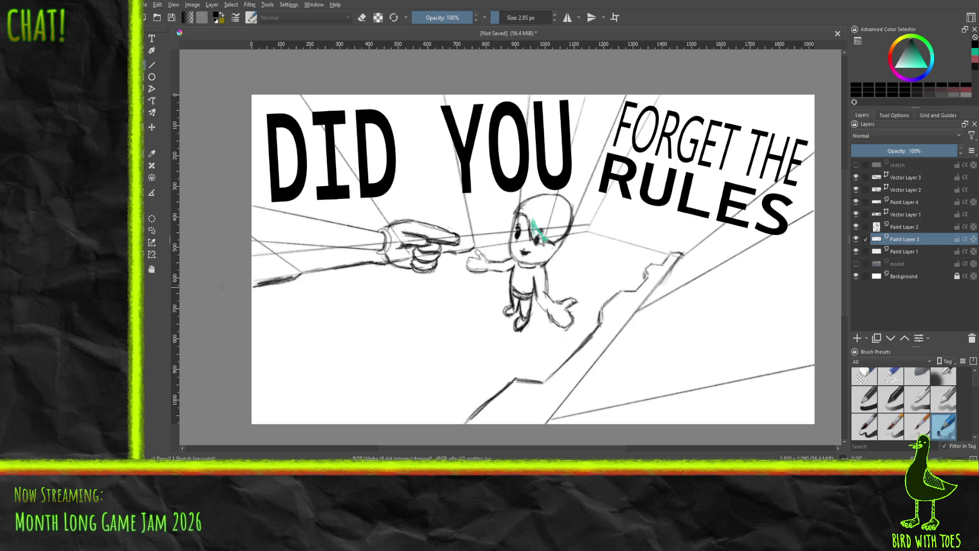
mouse_move(252, 280)
left_mouse_down()
mouse_move(325, 263)
mouse_move(309, 268)
left_mouse_up()
left_click_drag(344, 259, 270, 274)
At 5.16 px brush size, rule four perspective lines converging on the character's hand and face.
left_click(857, 264)
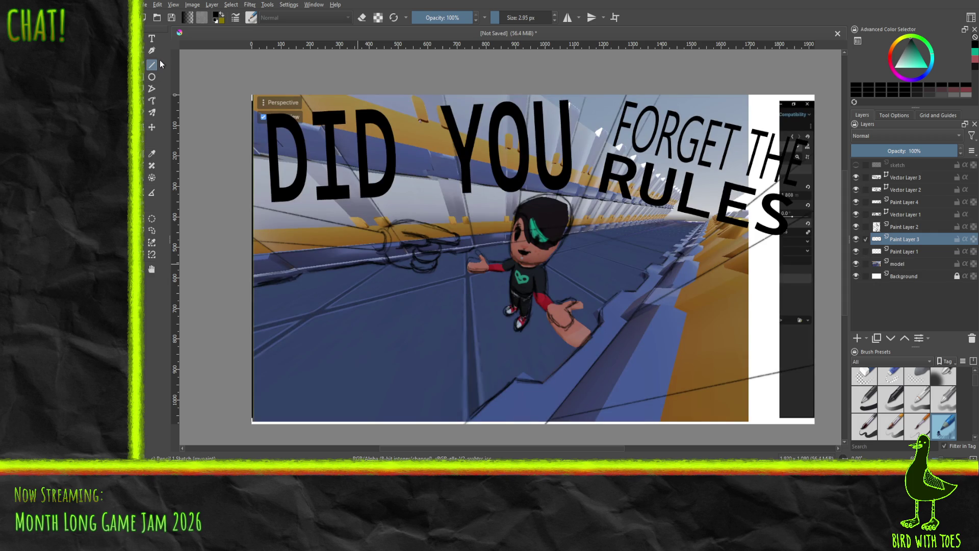
left_click_drag(499, 19, 498, 20)
left_click_drag(252, 329, 608, 252)
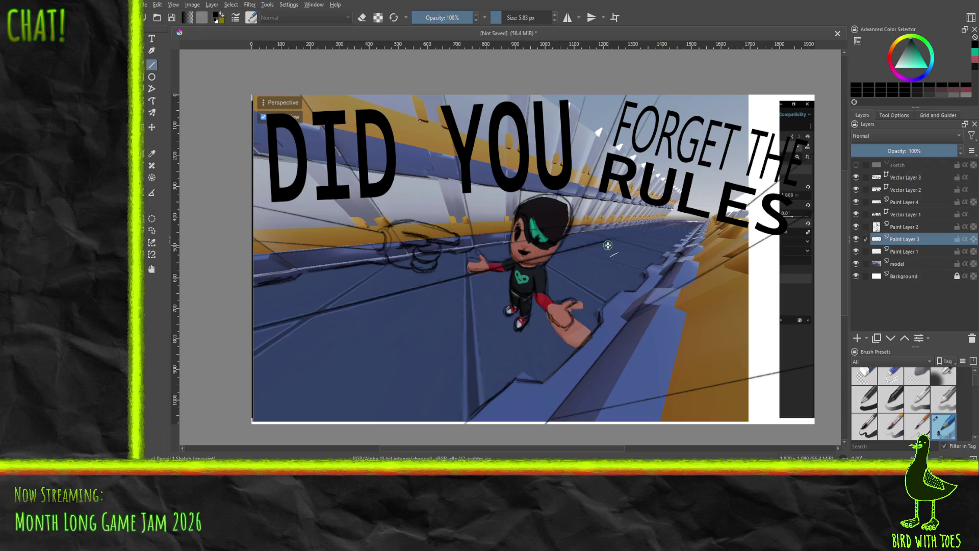
mouse_move(255, 355)
left_mouse_down()
mouse_move(322, 297)
mouse_move(398, 258)
left_mouse_up()
left_click_drag(478, 247, 495, 393)
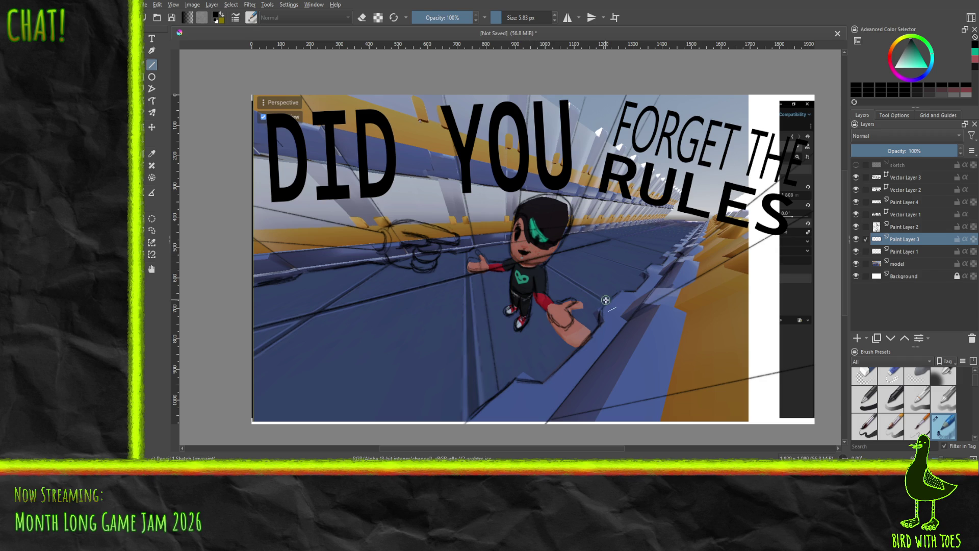
mouse_move(606, 302)
left_mouse_down()
mouse_move(526, 237)
mouse_move(524, 246)
left_mouse_up()
Rule perspective lines from the character's eye and head toward the lower right, checking the reference.
left_click(856, 264)
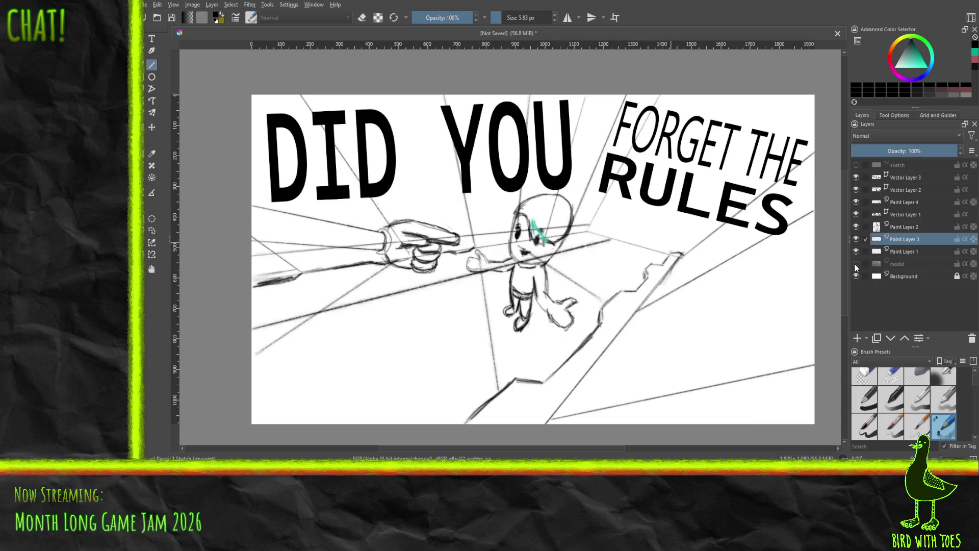
left_click(856, 264)
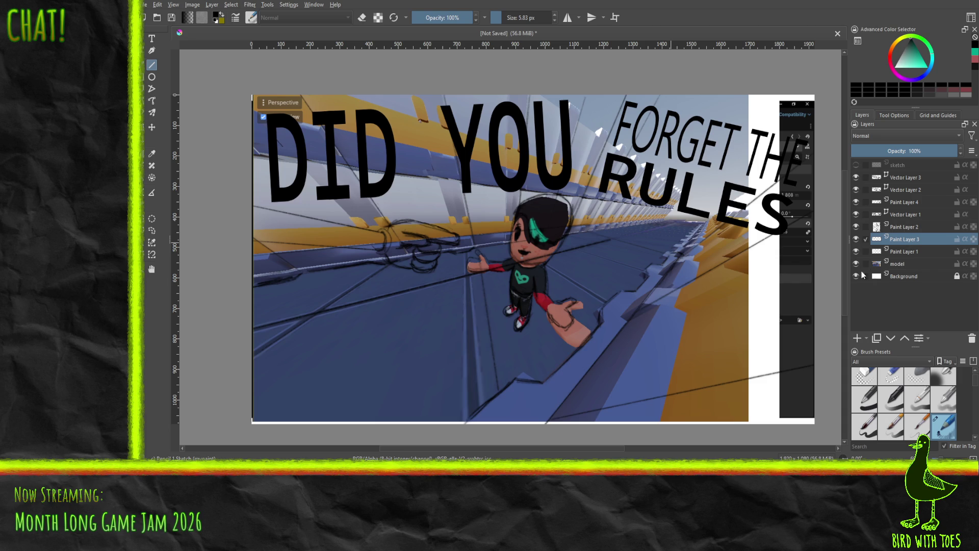
left_click(856, 263)
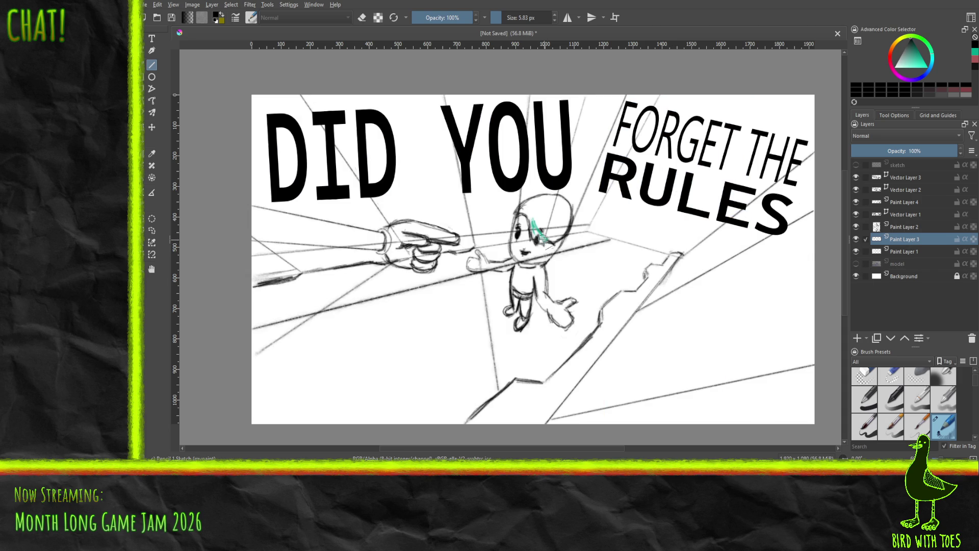
left_click_drag(549, 235, 608, 300)
left_click(856, 265)
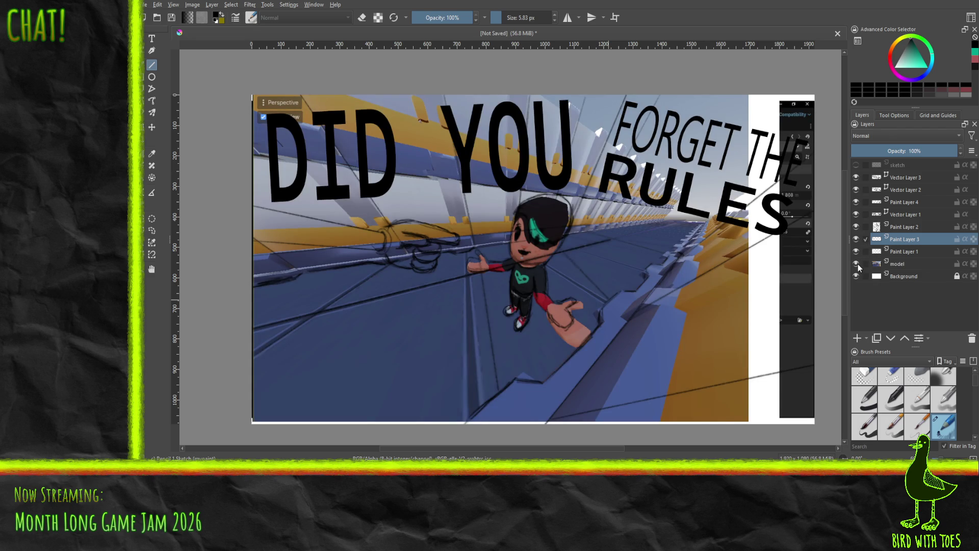
left_click(856, 264)
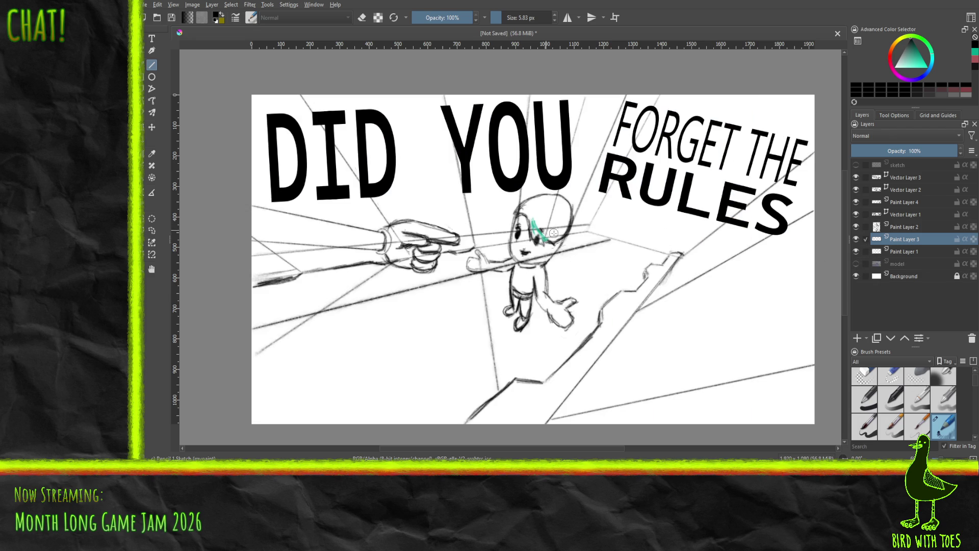
left_click_drag(551, 244, 615, 293)
Undo and redraw the head line toward the lower right, then add another head line.
left_click(856, 264)
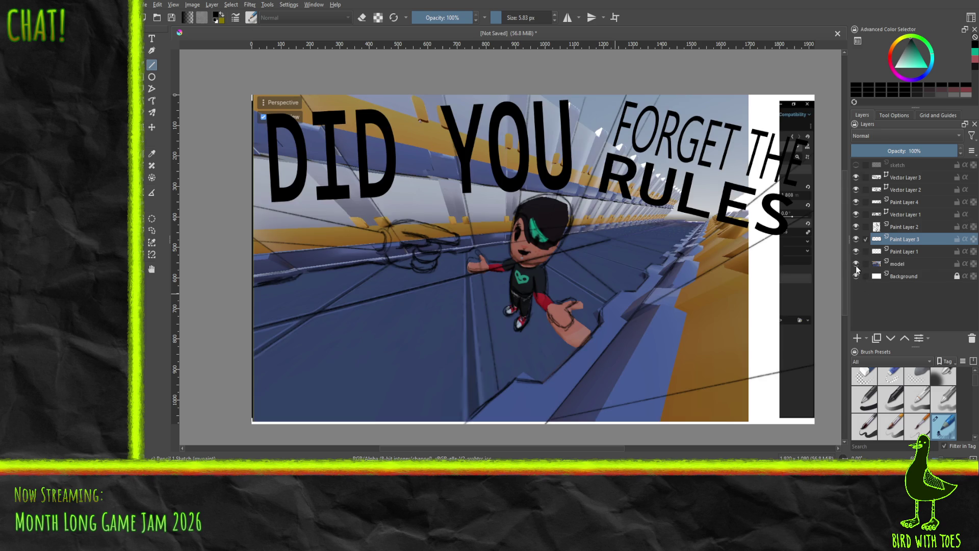
left_click(856, 264)
key("ctrl+z")
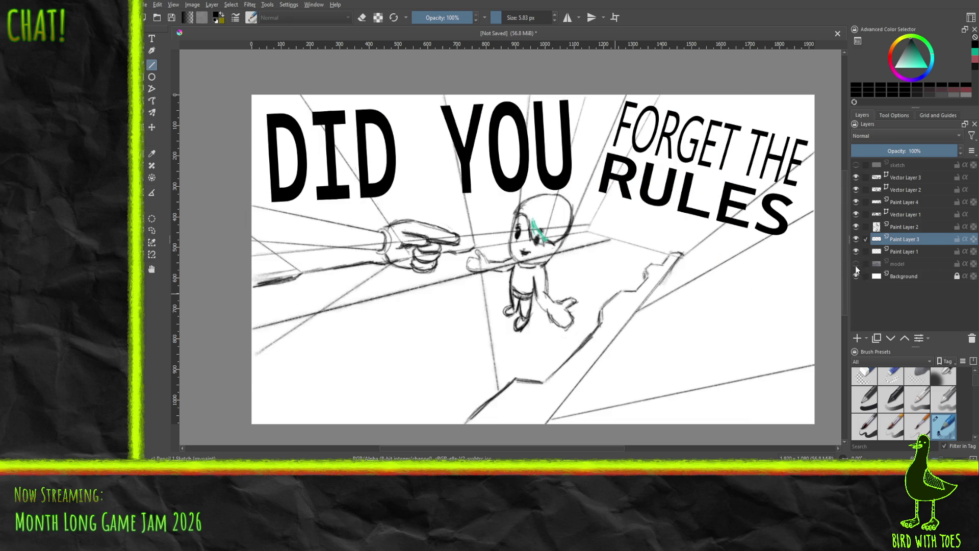
left_click_drag(553, 235, 643, 281)
left_click(856, 264)
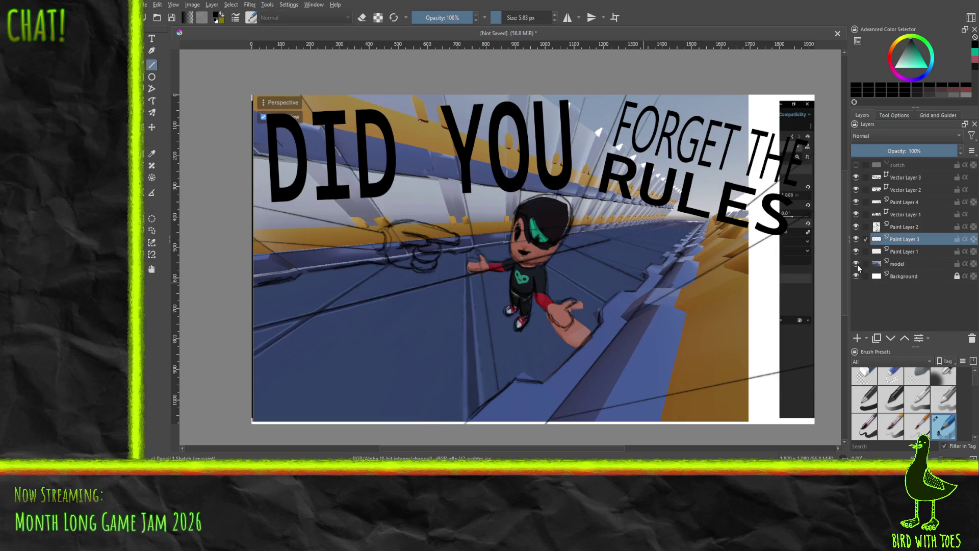
left_click(857, 264)
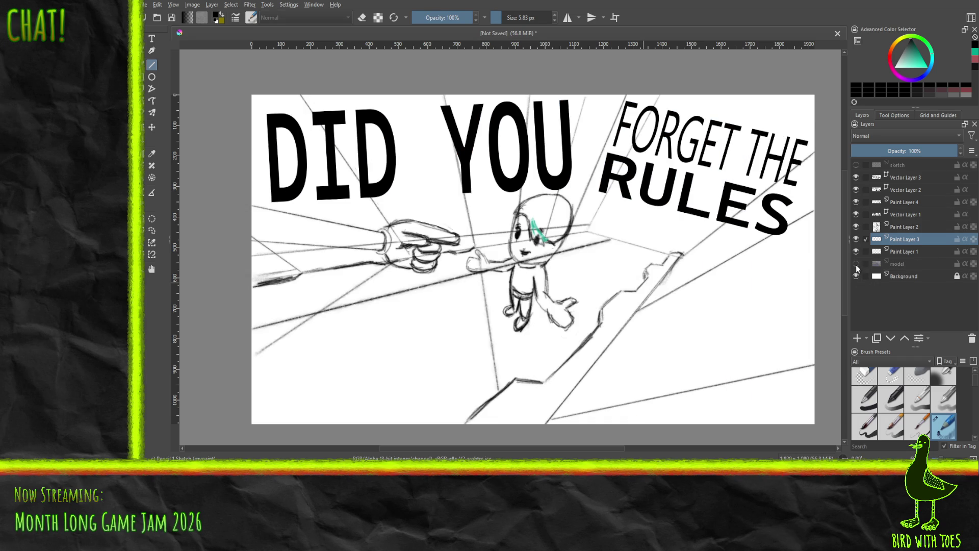
left_click_drag(549, 237, 644, 271)
left_click(857, 264)
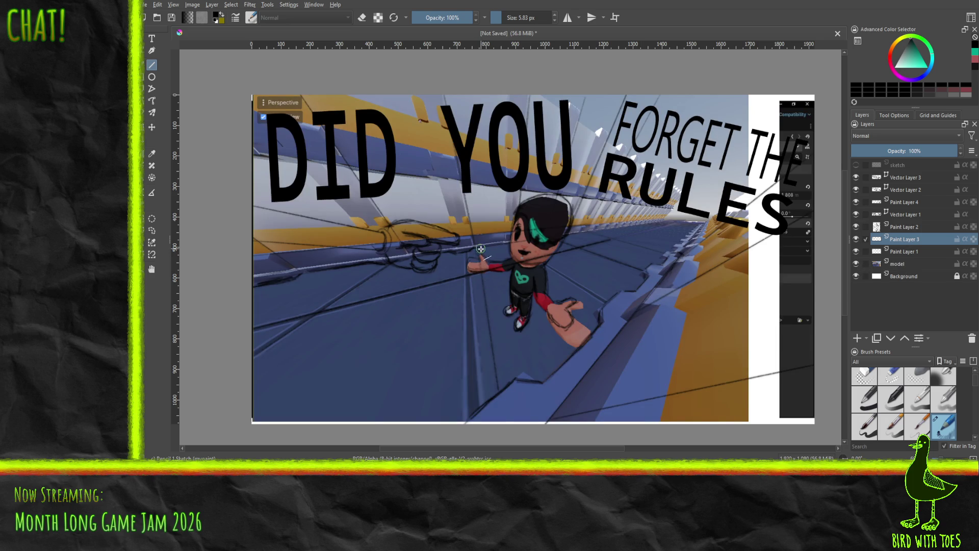
Draw lines from the outstretched hand downward and from the left edge toward the hand.
left_click_drag(481, 252, 498, 389)
left_click_drag(255, 355, 392, 265)
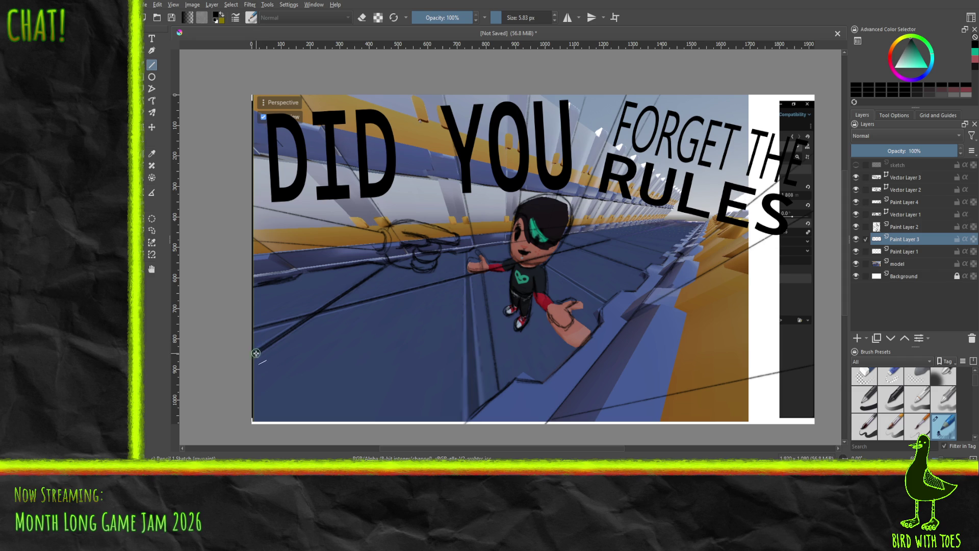
left_click(856, 264)
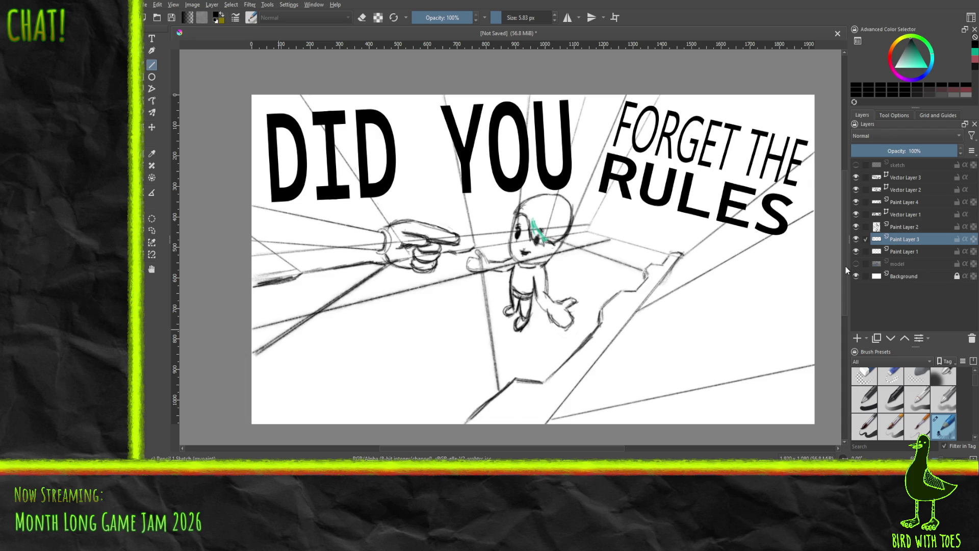
Retrace the lower-left floor line, the stair-edge line and the stair-notch line in pencil.
mouse_move(466, 421)
left_mouse_down()
mouse_move(512, 380)
mouse_move(466, 422)
left_mouse_up()
mouse_move(604, 323)
left_mouse_down()
mouse_move(546, 382)
mouse_move(560, 368)
left_mouse_up()
mouse_move(608, 301)
left_mouse_down()
mouse_move(602, 324)
mouse_move(609, 299)
mouse_move(638, 292)
mouse_move(649, 276)
mouse_move(640, 288)
mouse_move(655, 283)
mouse_move(658, 269)
left_mouse_up()
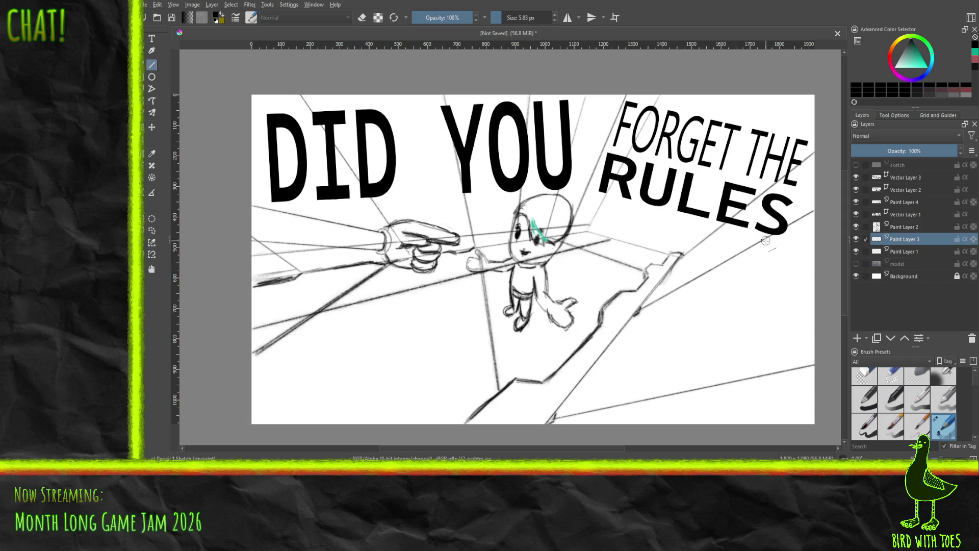
Peek at the 3D reference, then return to Paint Layer 3 with the Pencil 1 Sketch brush.
left_click(885, 383)
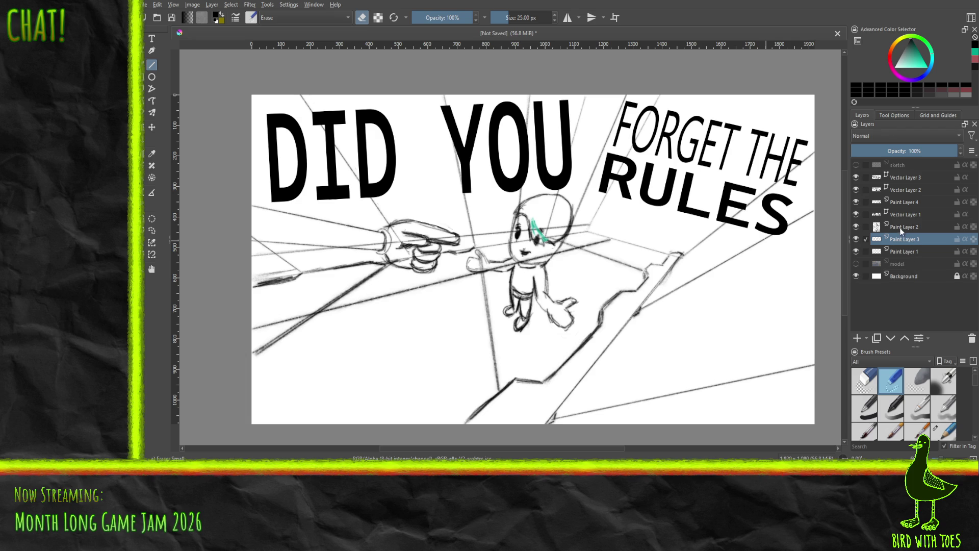
left_click(903, 252)
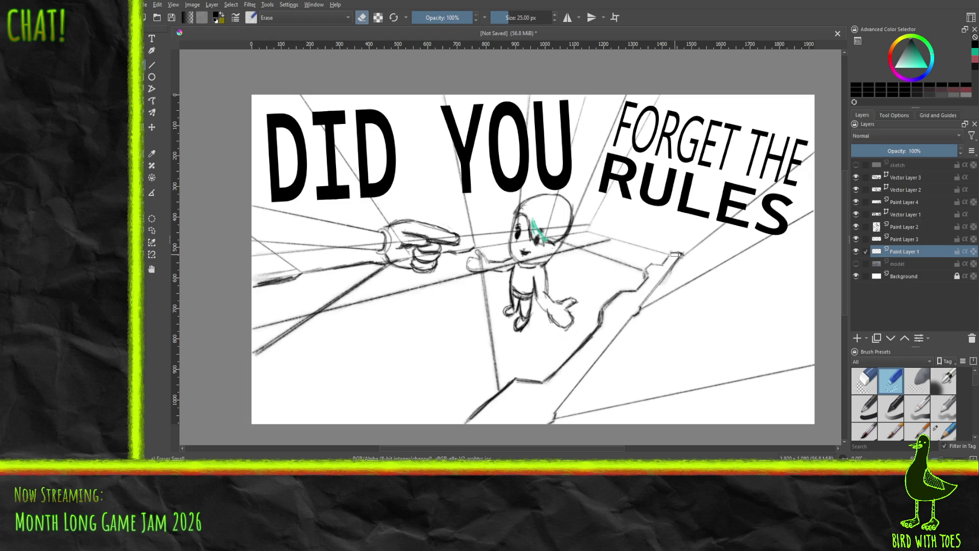
left_click(856, 264)
left_click(855, 263)
left_click(896, 241)
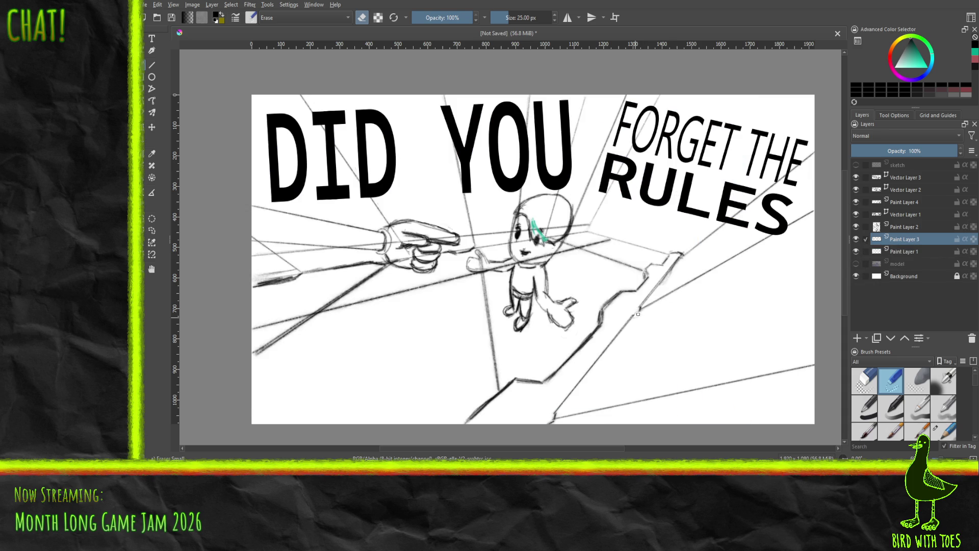
left_click(942, 429)
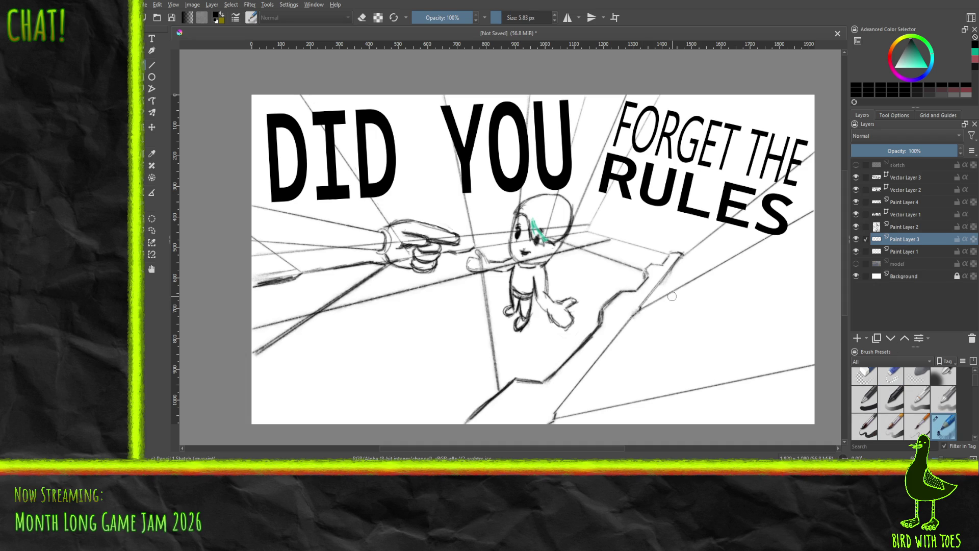
Extend the diagonal floor line to the canvas bottom and darken part of it.
left_click_drag(550, 424, 561, 407)
left_click_drag(637, 310, 634, 314)
left_click(905, 255)
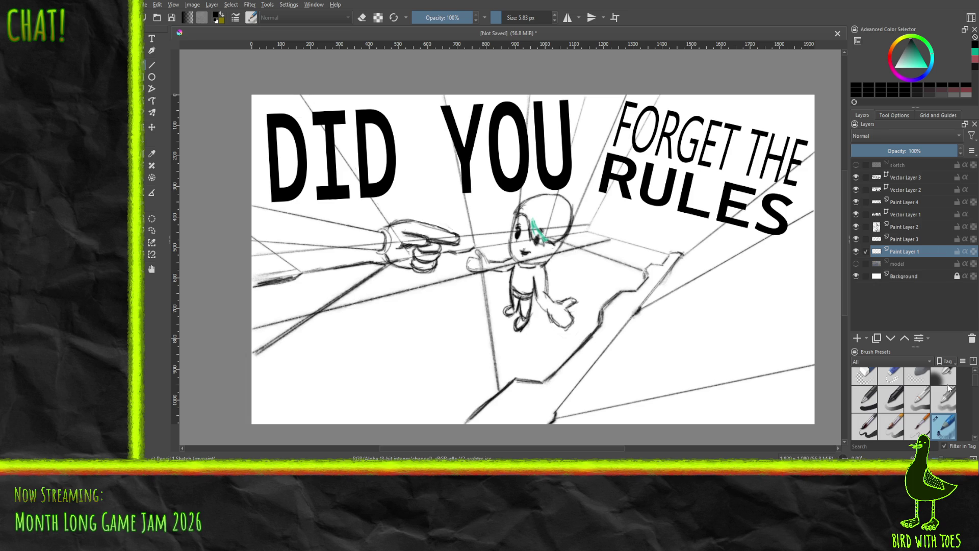
left_click(889, 372)
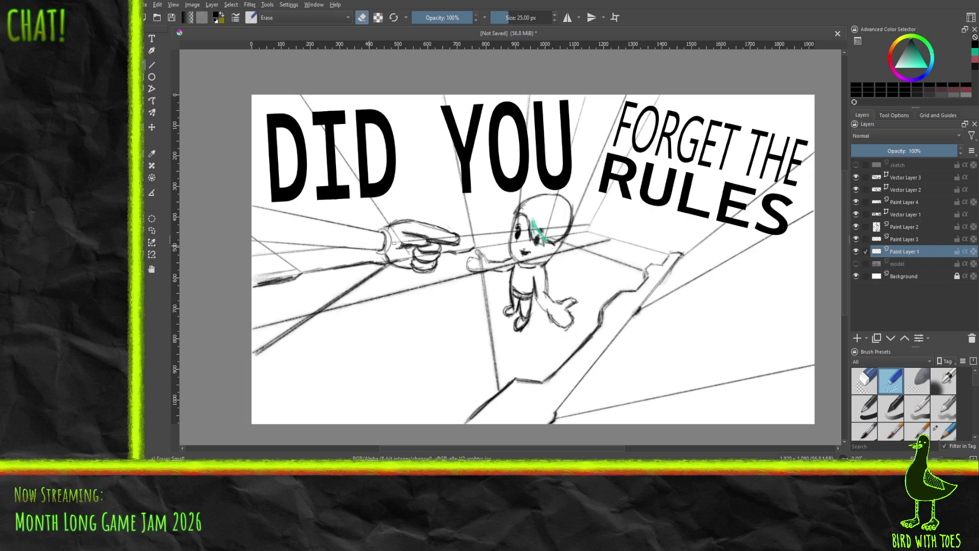
Erase stray lines along the finger on Paint Layer 1 and around the arm and neck on Paint Layer 3.
left_click_drag(407, 243, 416, 240)
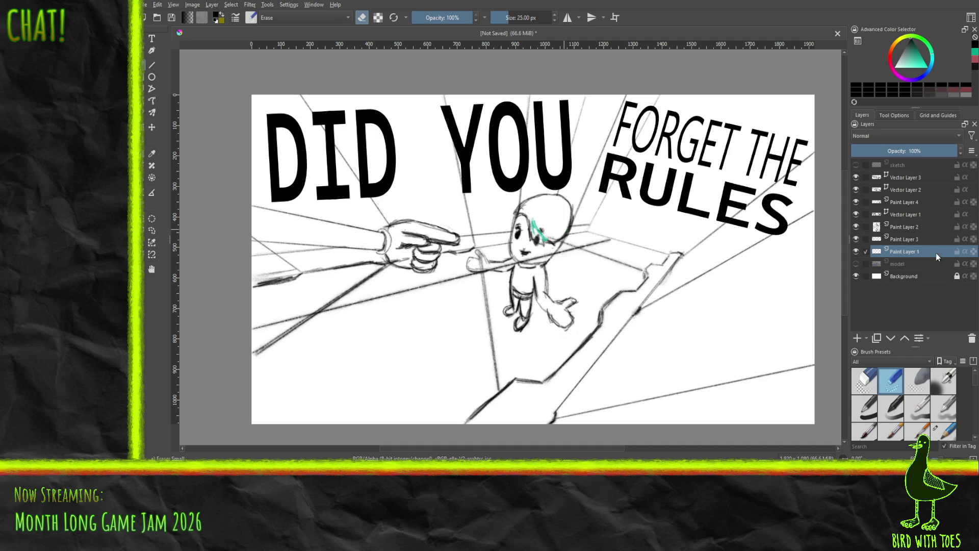
left_click(902, 238)
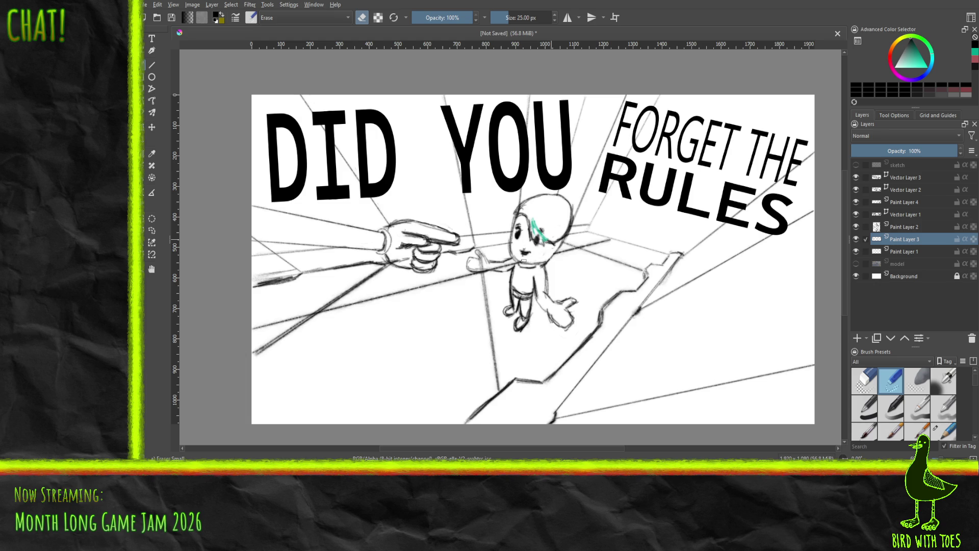
left_click_drag(522, 260, 500, 268)
Save the thumbnail as forgot title.kra and ready the RULES text layer for transforming.
key("ctrl+s")
left_click(905, 177)
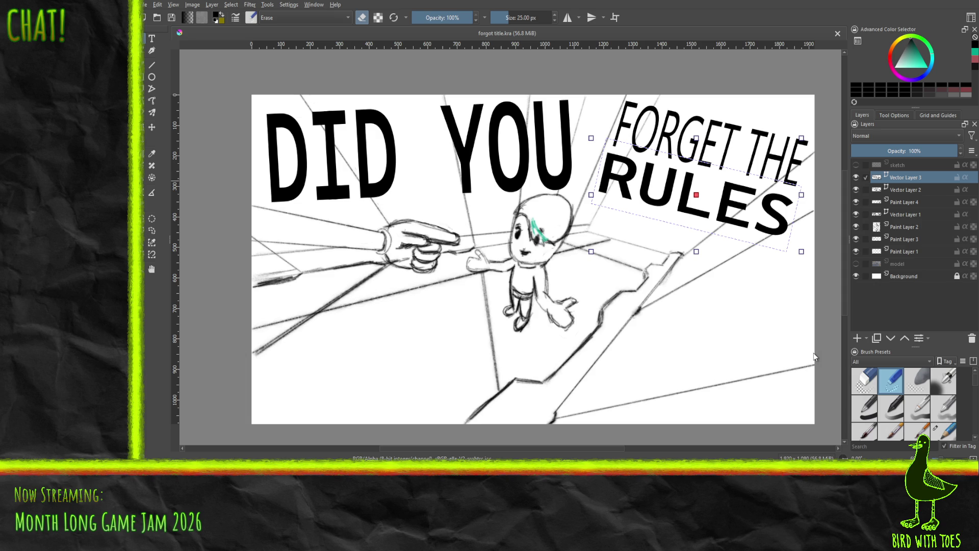
key("b")
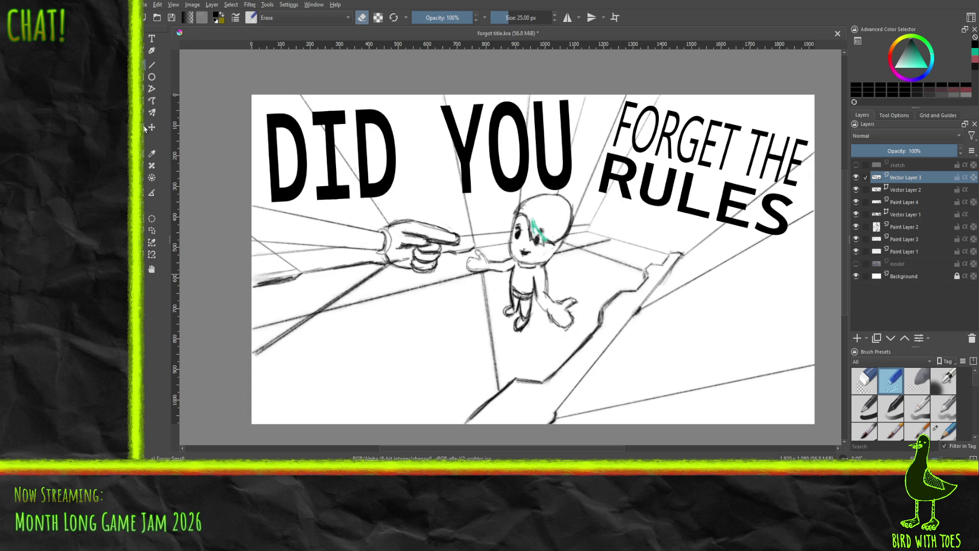
key("ctrl+t")
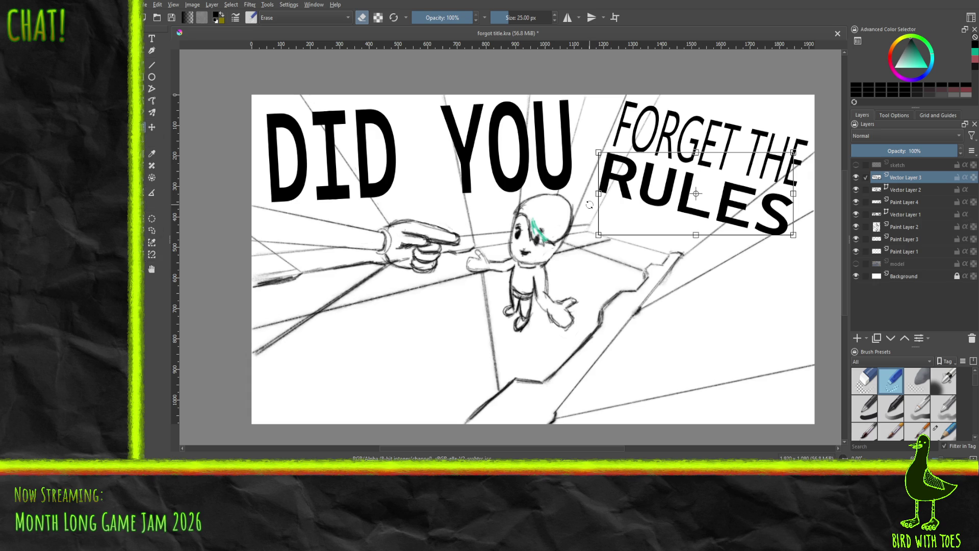
Shear RULES flatter, shrink it from a corner and lower its right end to follow the floor.
mouse_move(599, 198)
left_mouse_down()
mouse_move(601, 216)
mouse_move(602, 197)
left_mouse_up()
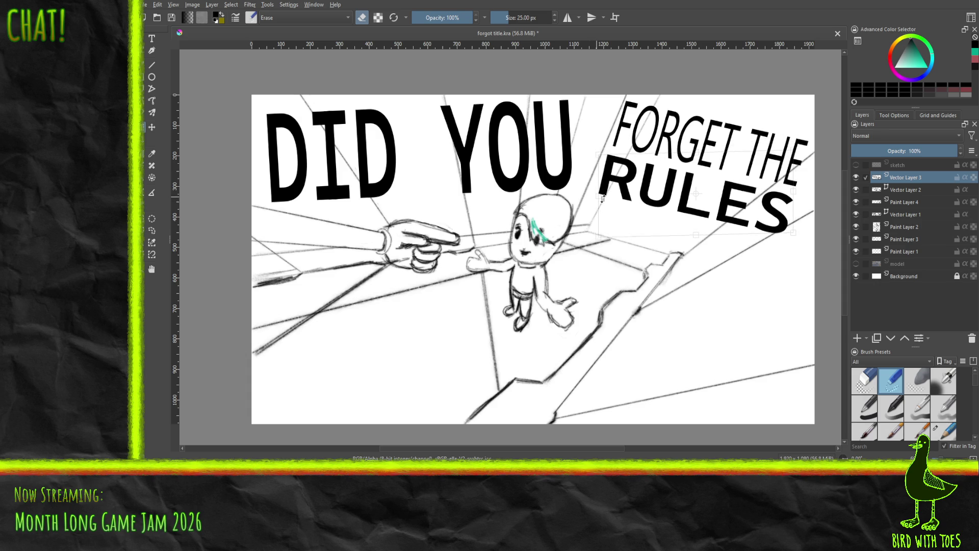
left_click(793, 231)
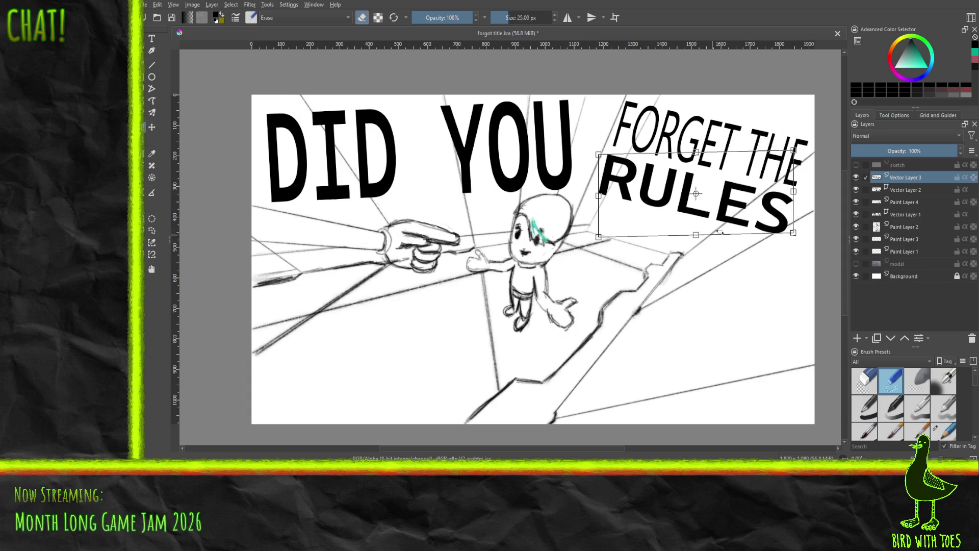
left_click_drag(793, 232, 786, 229)
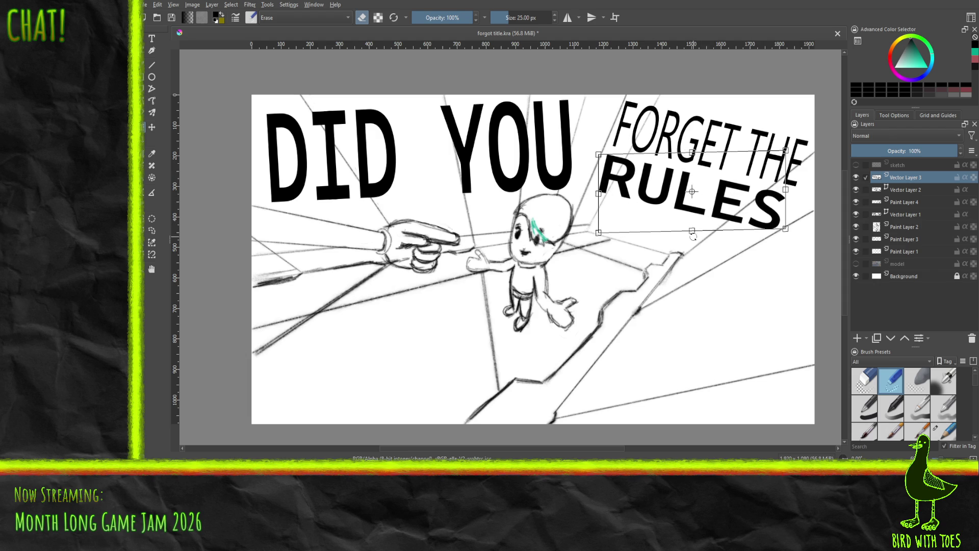
left_click_drag(674, 227, 662, 224)
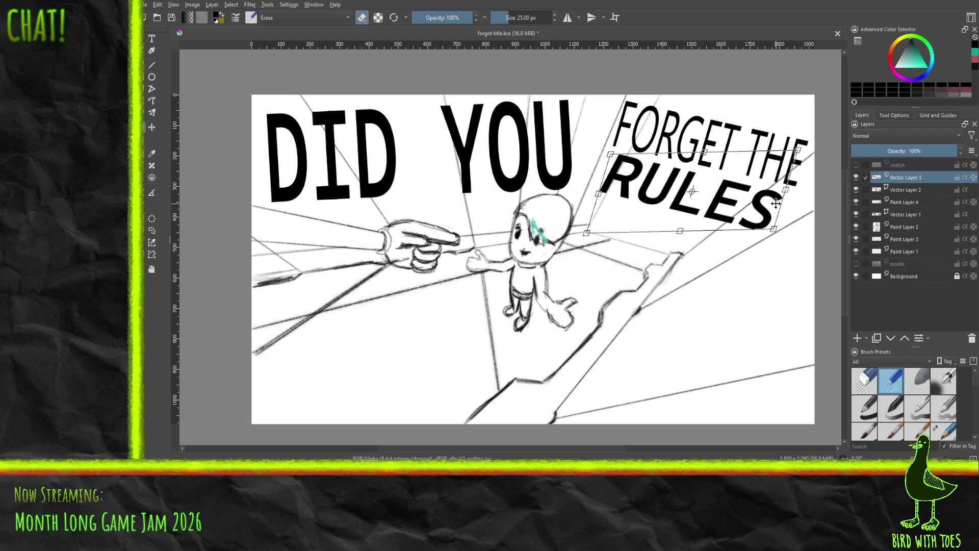
left_click_drag(776, 204, 756, 224)
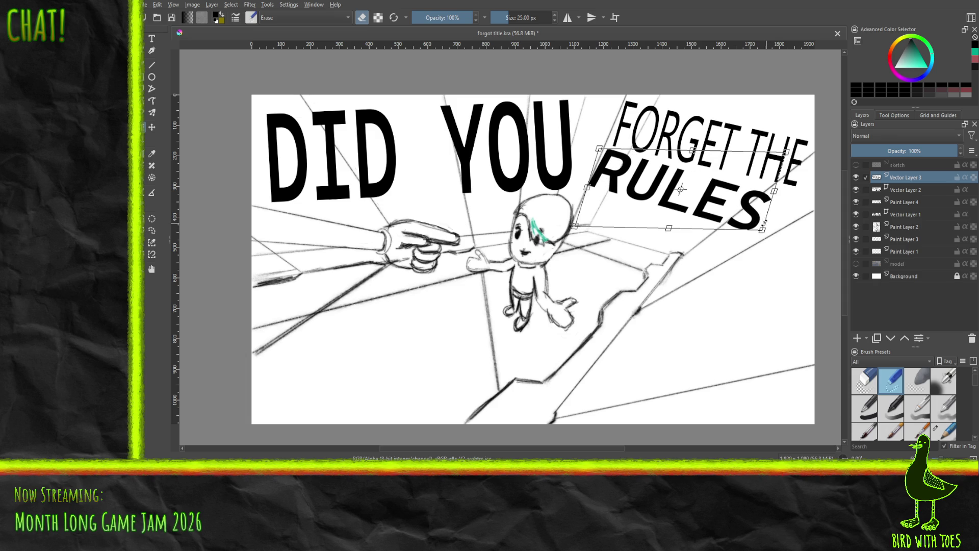
mouse_move(763, 230)
left_mouse_down()
mouse_move(747, 223)
mouse_move(761, 229)
left_mouse_up()
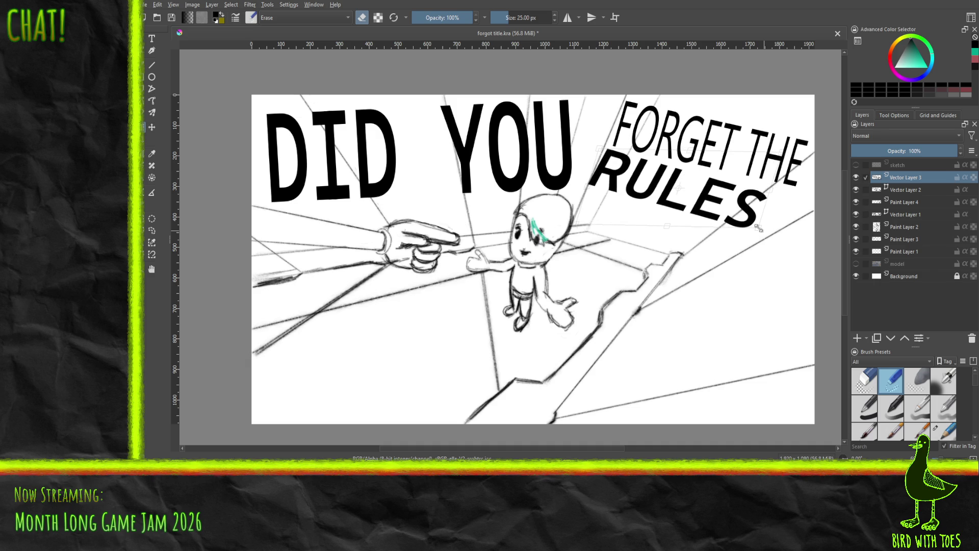
left_click_drag(629, 225, 623, 227)
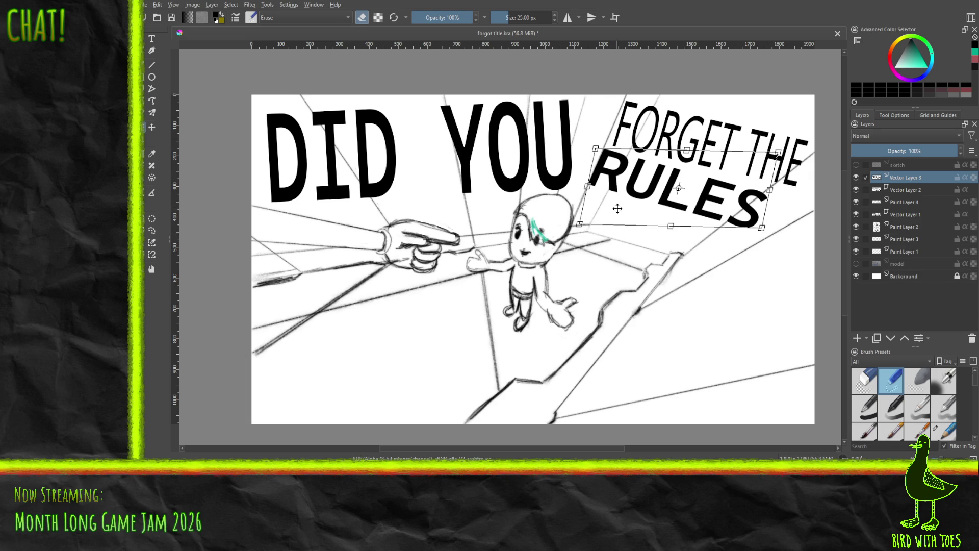
left_click(905, 190)
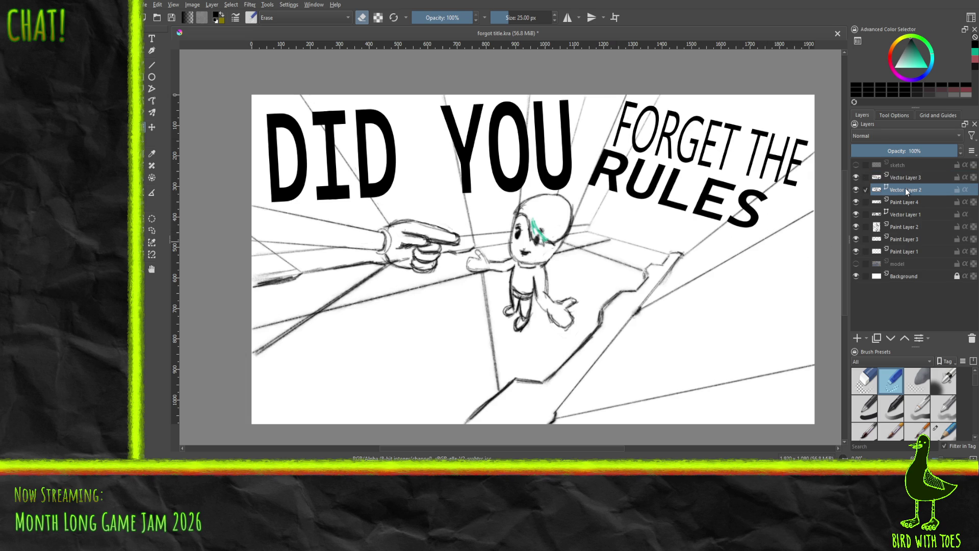
left_click(714, 153)
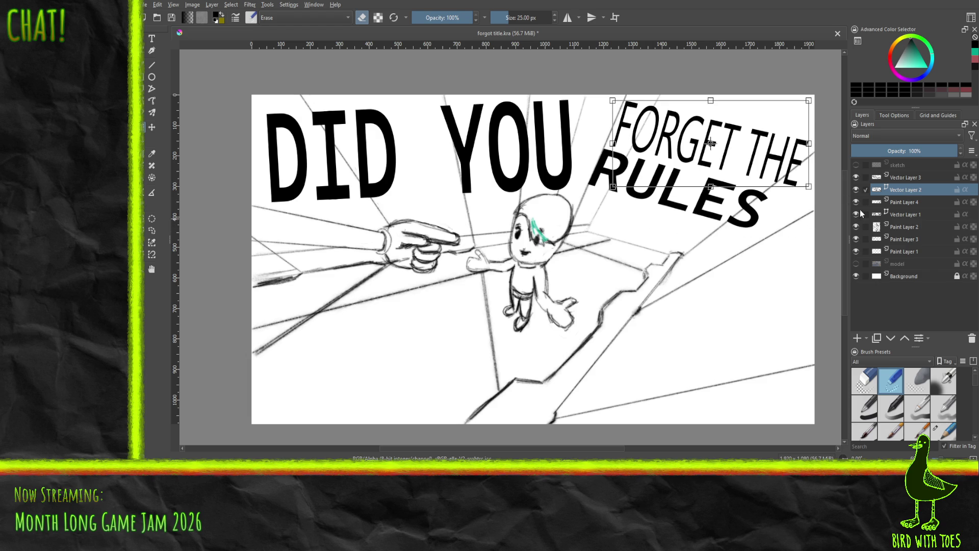
left_click(906, 202)
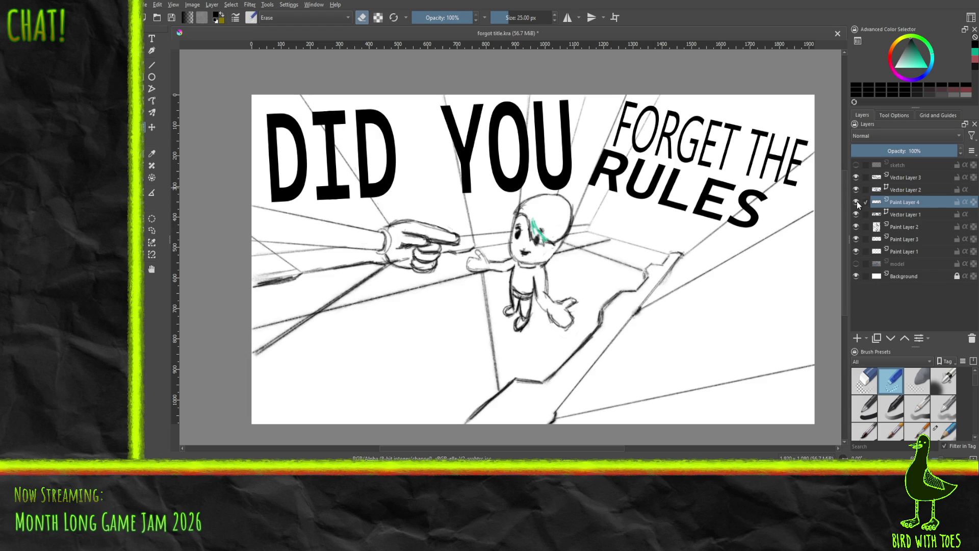
left_click(913, 177)
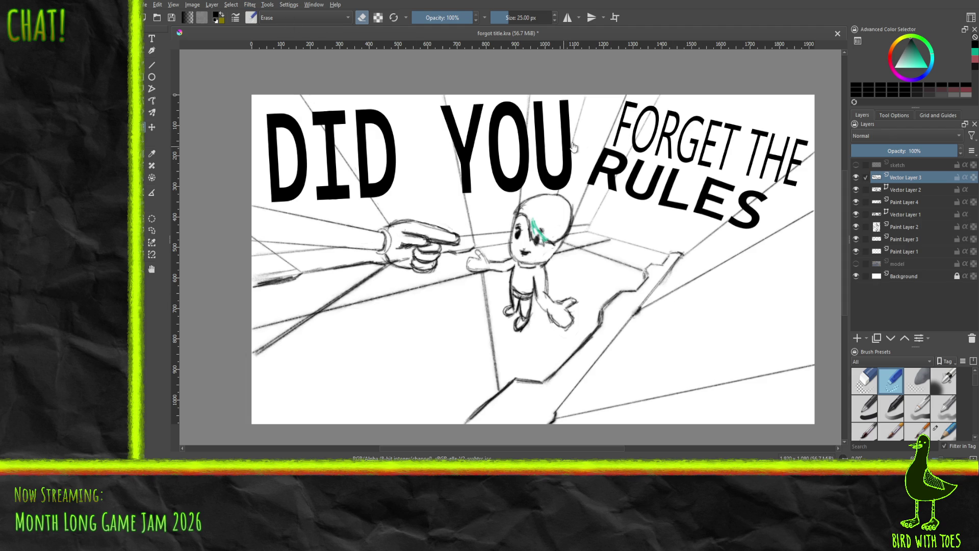
Zoom the canvas out and back in, then reopen free transform on the RULES layer.
scroll(564, 151, "down", 4)
scroll(565, 152, "up", 4)
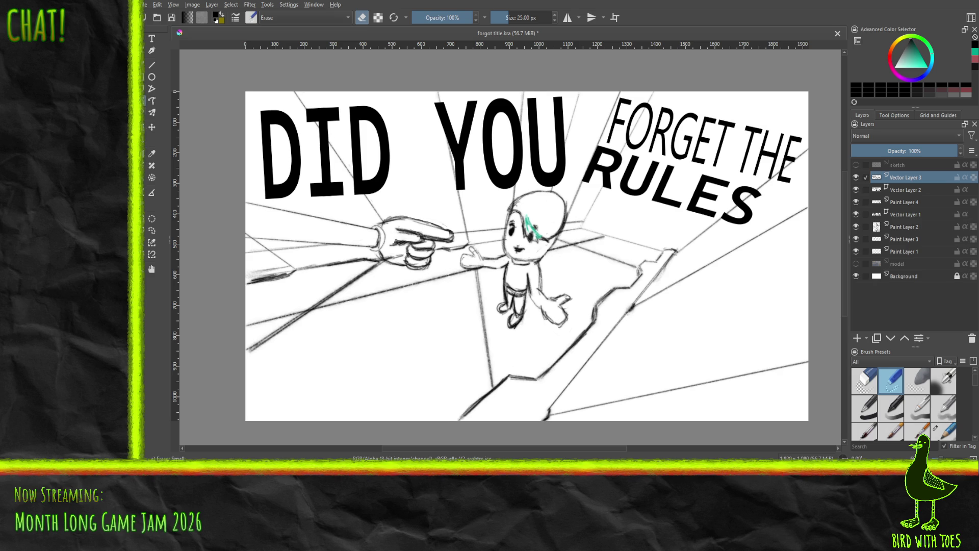
left_click(144, 132)
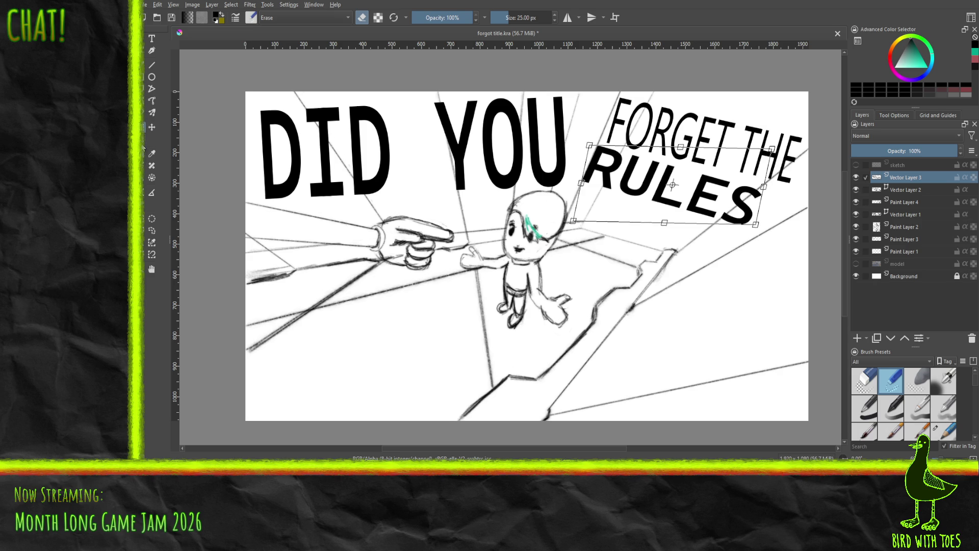
Rotate RULES slightly about its centre, nudge one corner, and apply.
left_click_drag(767, 173, 766, 206)
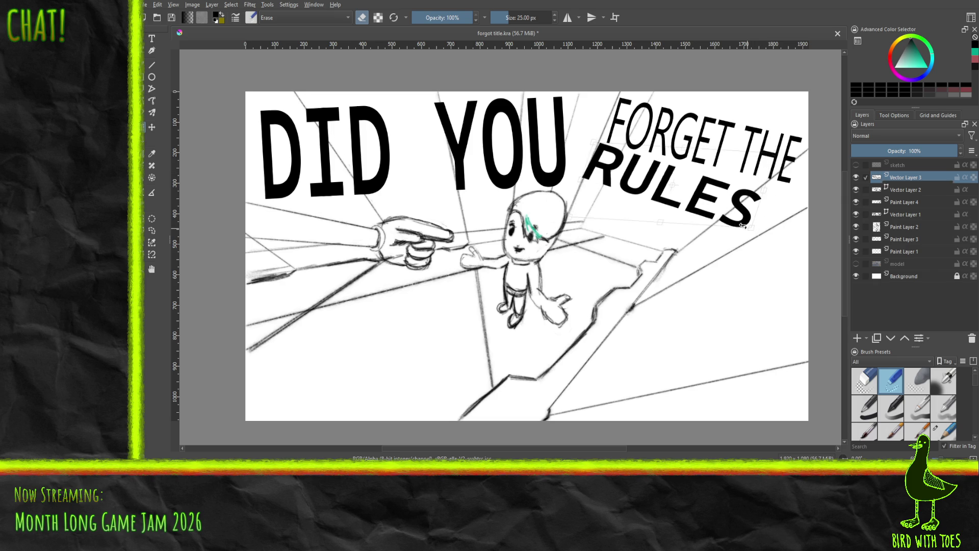
left_click_drag(744, 226, 752, 227)
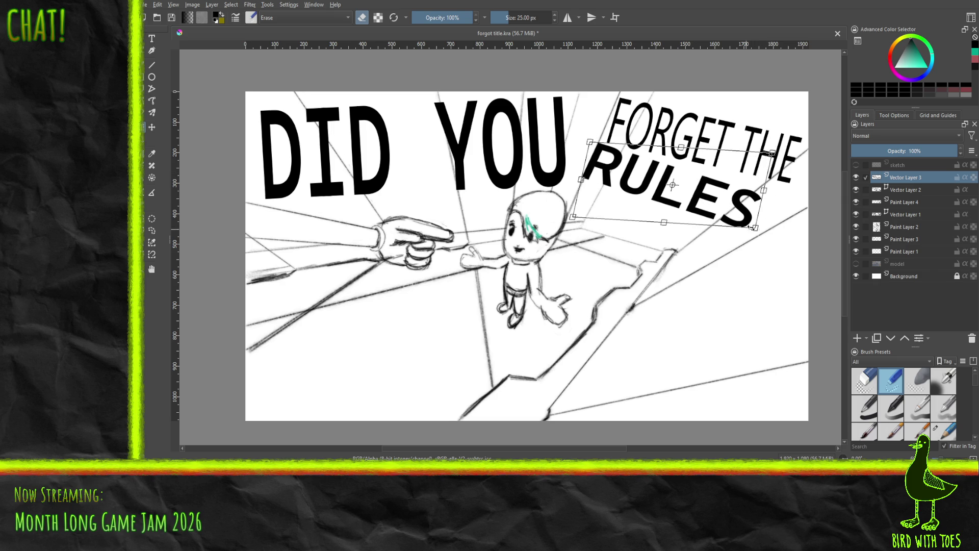
key("Return")
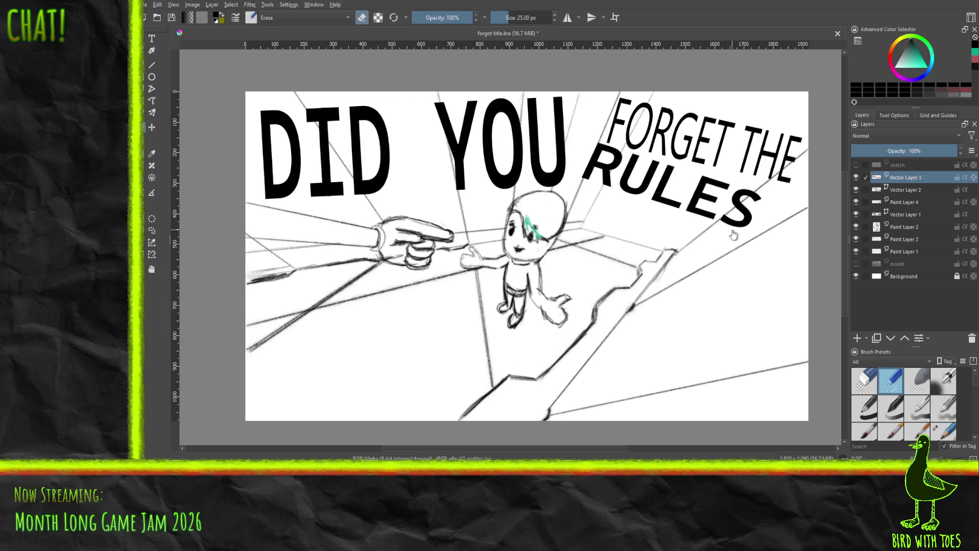
Tilt RULES from its top-right corner, slant it steeply, narrow it, and apply the rework.
left_click(152, 127)
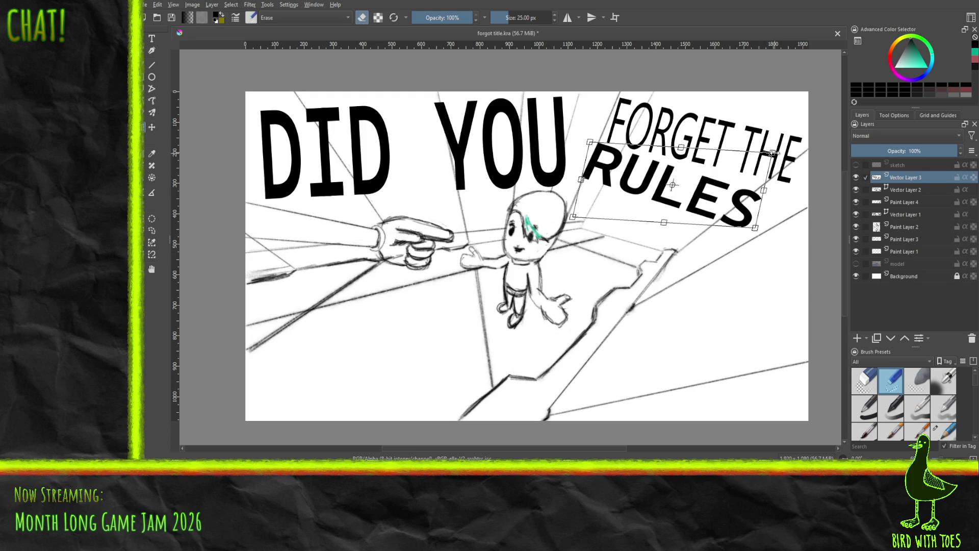
left_click_drag(773, 153, 742, 158)
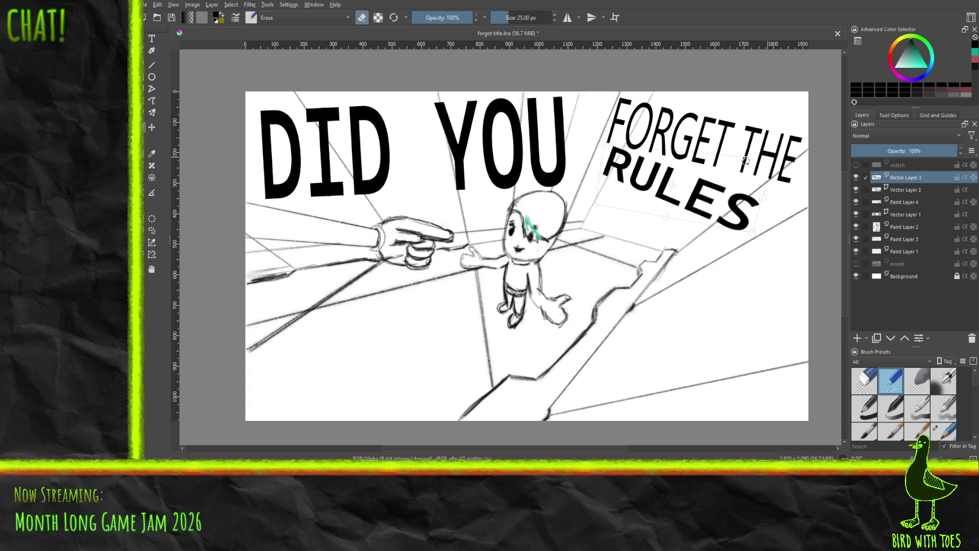
left_click_drag(758, 228, 754, 216)
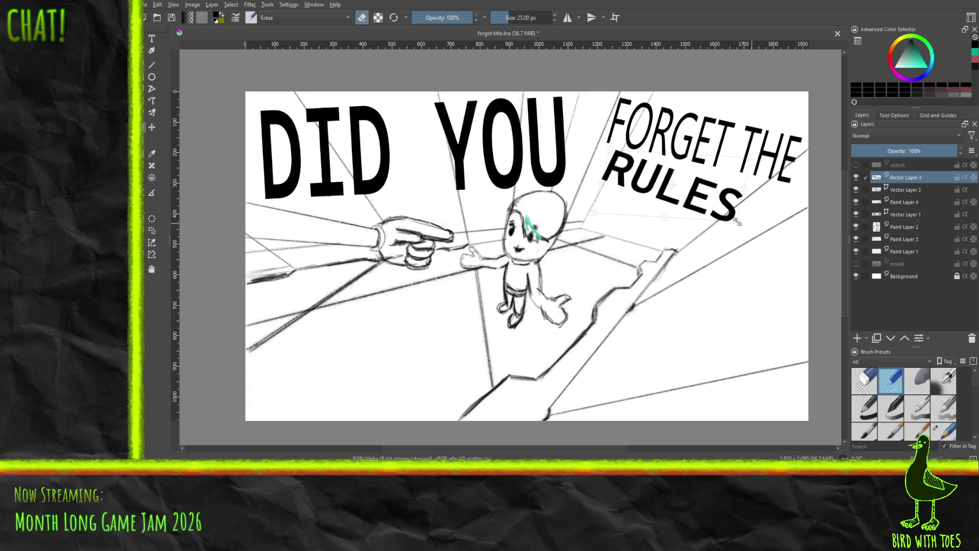
mouse_move(748, 223)
left_mouse_down()
mouse_move(702, 281)
mouse_move(764, 230)
mouse_move(750, 257)
left_mouse_up()
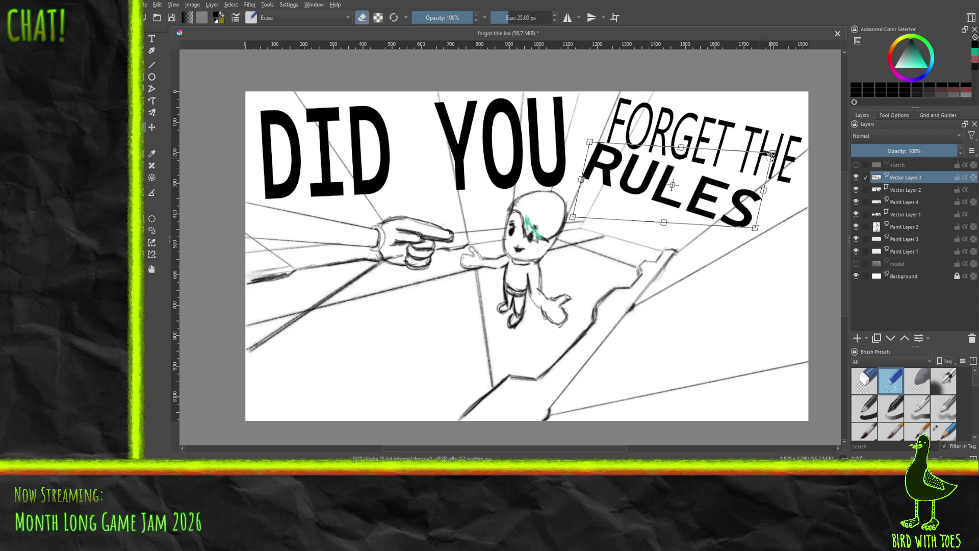
left_click_drag(765, 155, 757, 159)
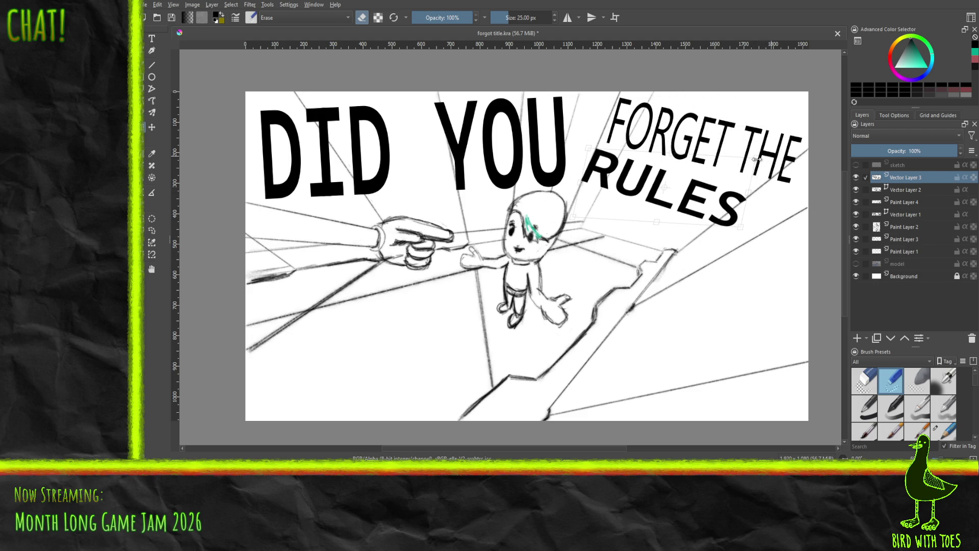
key("Return")
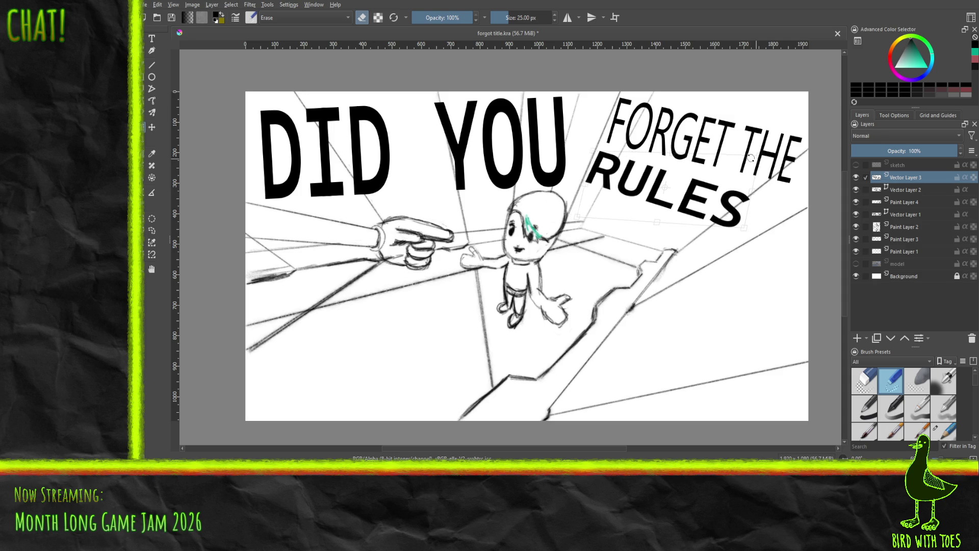
mouse_move(753, 160)
left_mouse_down()
mouse_move(762, 152)
mouse_move(758, 161)
left_mouse_up()
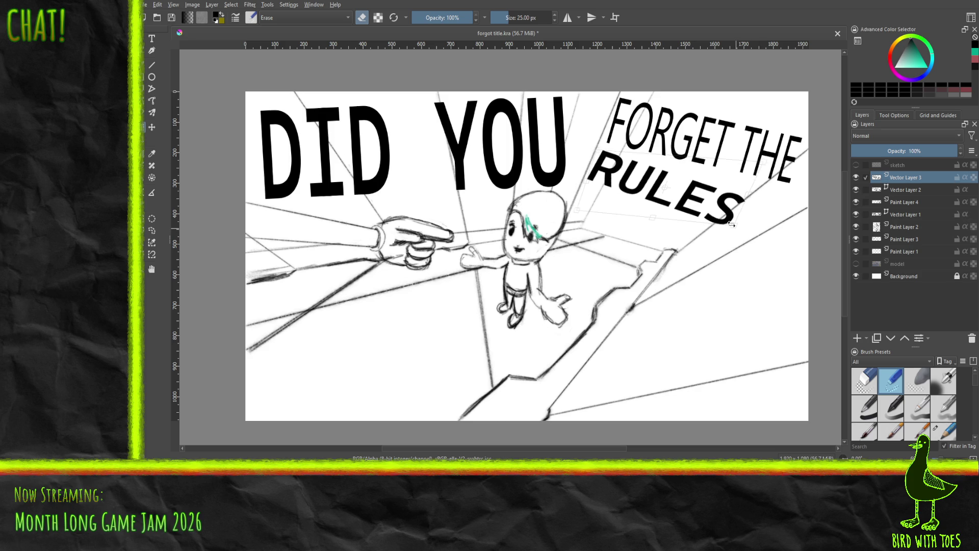
Pull the bottom-right corner of RULES down, adjust its top-right and right side, then apply the warp.
mouse_move(740, 222)
left_mouse_down()
mouse_move(735, 191)
mouse_move(729, 280)
mouse_move(697, 302)
mouse_move(680, 294)
mouse_move(702, 317)
mouse_move(728, 313)
mouse_move(724, 304)
mouse_move(737, 316)
mouse_move(727, 314)
left_mouse_up()
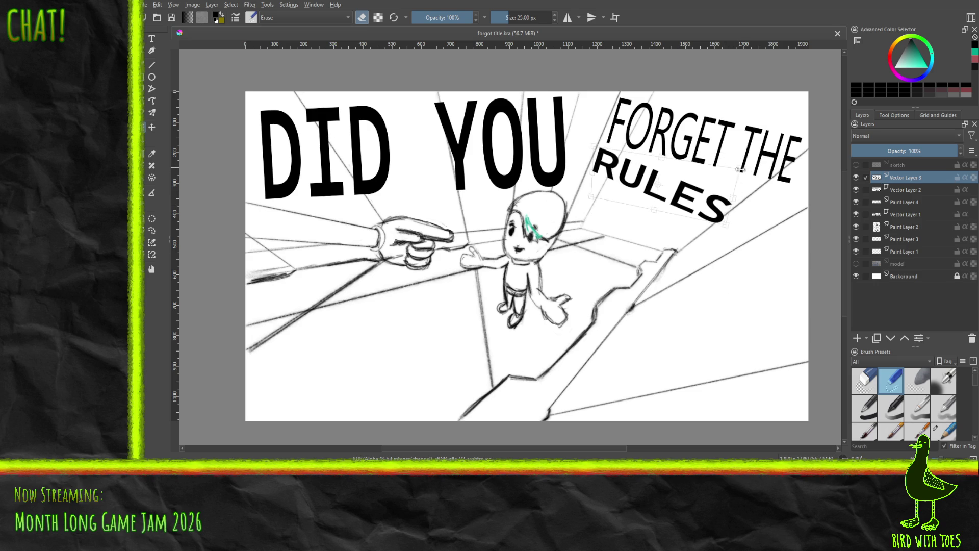
left_click_drag(735, 168, 740, 161)
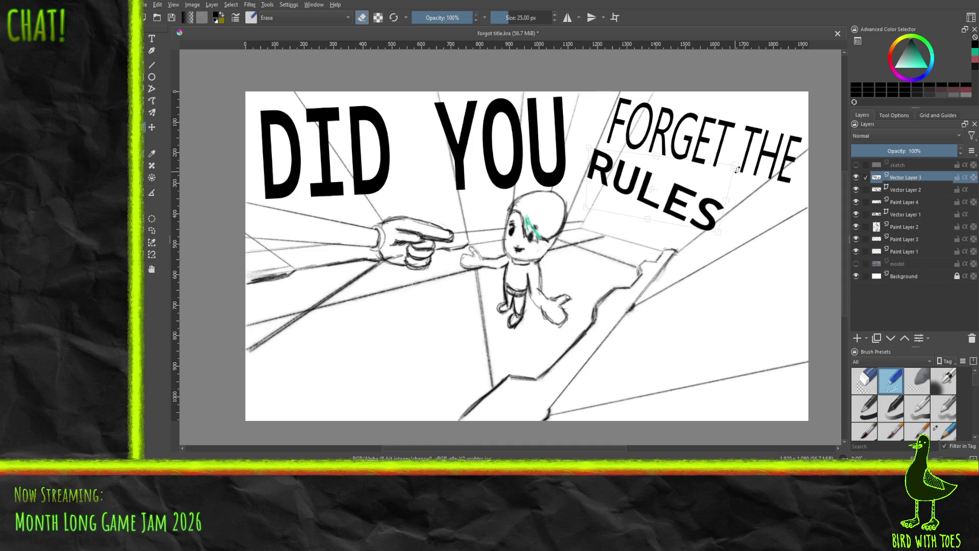
left_click_drag(735, 166, 747, 171)
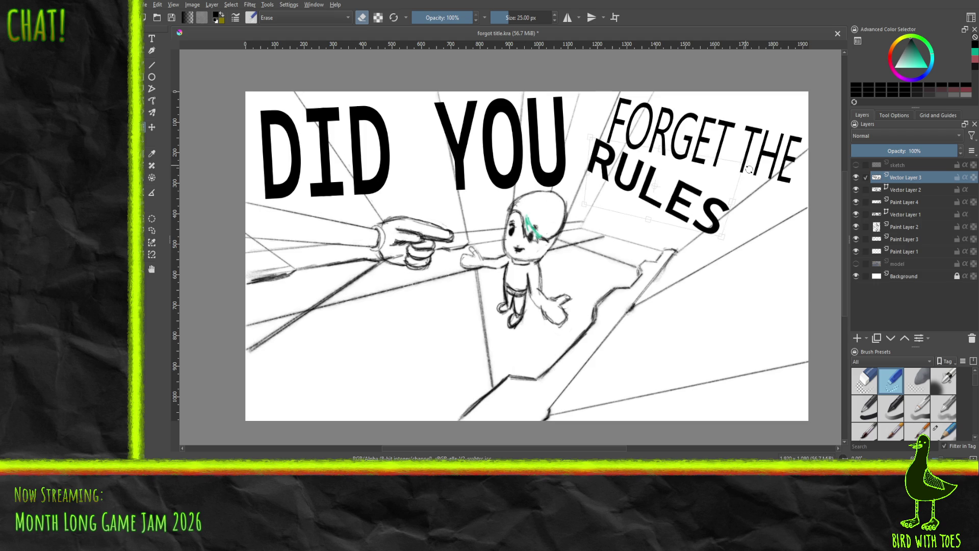
left_click_drag(749, 169, 748, 169)
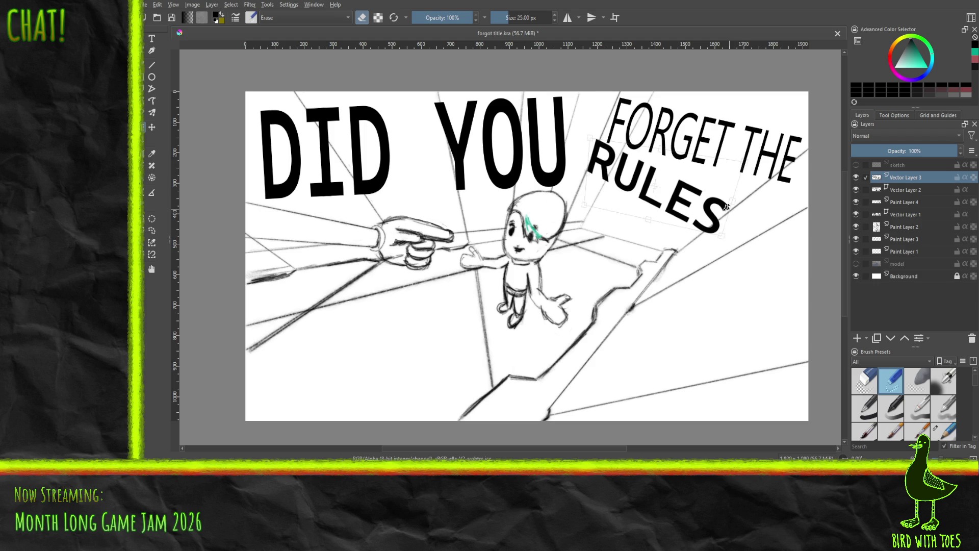
mouse_move(732, 202)
left_mouse_down()
mouse_move(689, 220)
mouse_move(732, 205)
mouse_move(723, 189)
left_mouse_up()
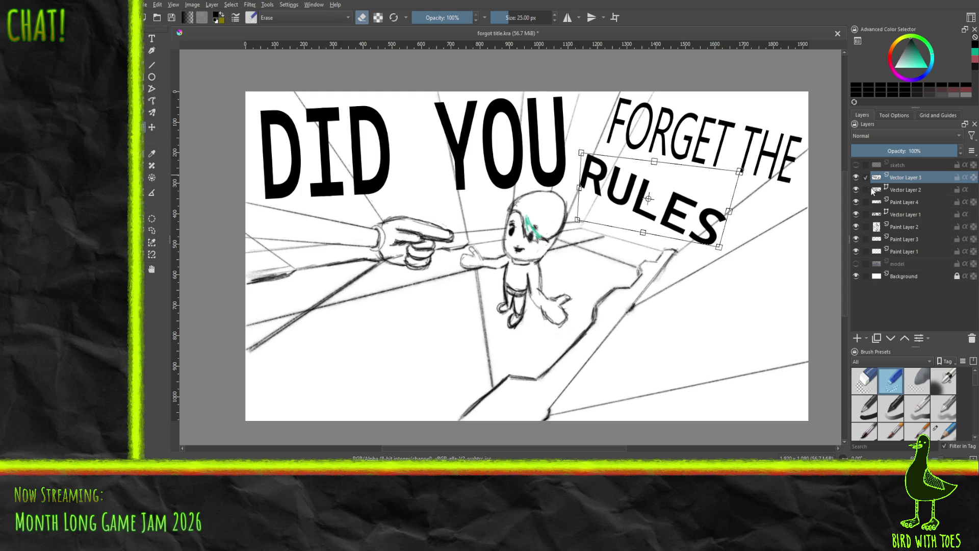
key("Return")
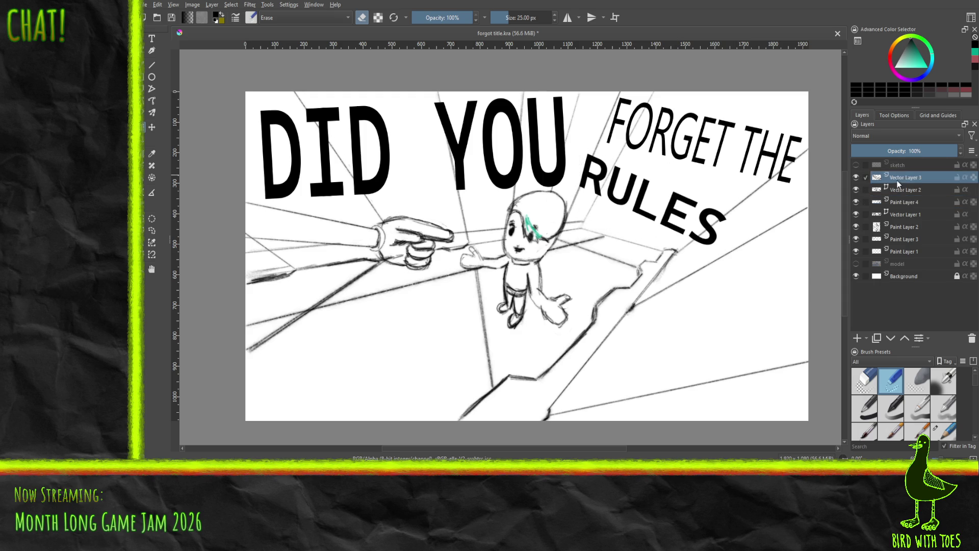
left_click(856, 177)
Show RULES again and select the FORGET THE layer, trying then cancelling a whole-layer shift.
left_click(856, 177)
left_click(912, 191)
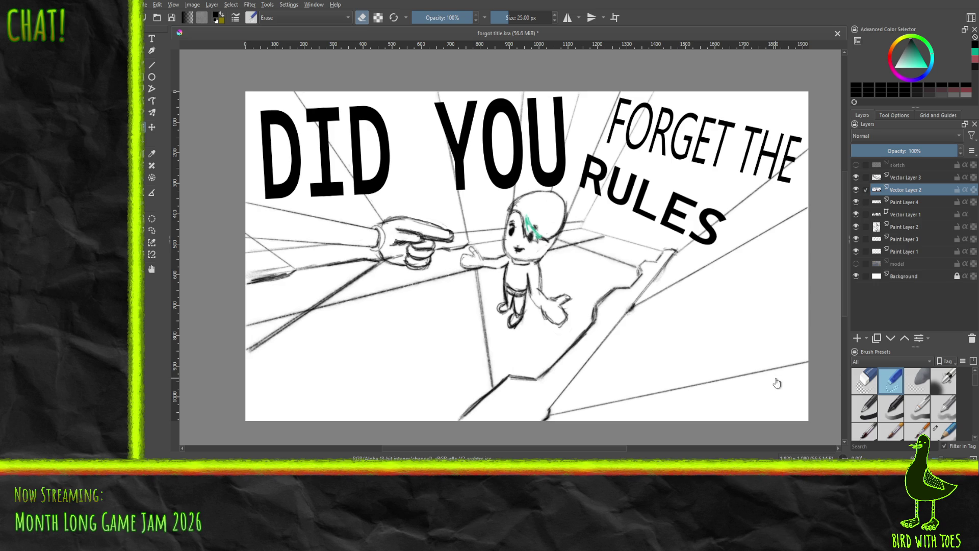
key("ctrl+t")
left_click_drag(719, 173, 658, 183)
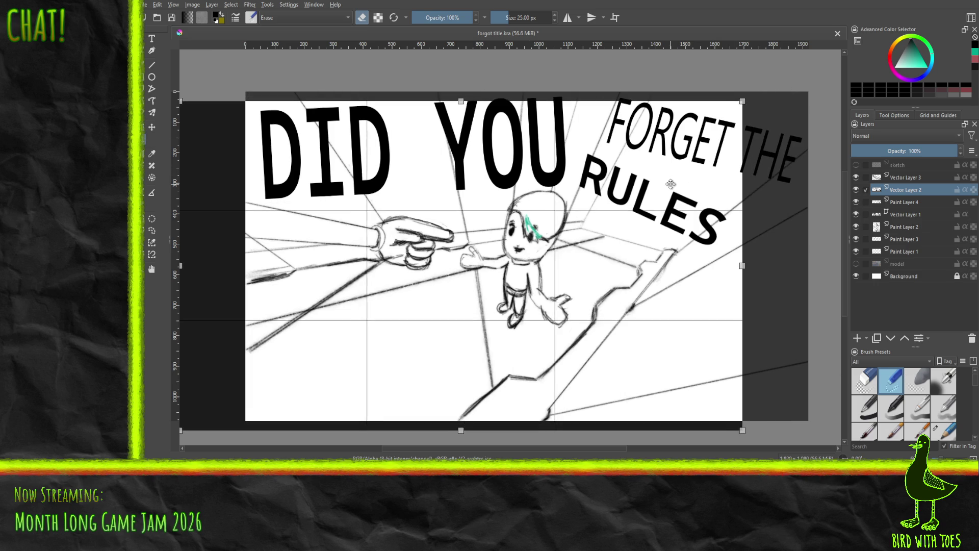
key("Escape")
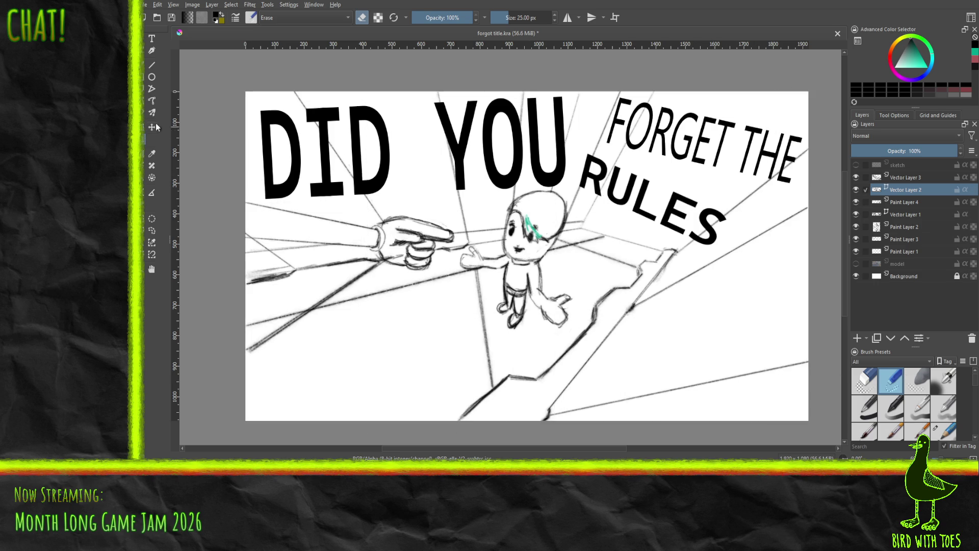
Reposition, resize and tilt FORGET THE slightly clockwise, then commit it.
left_click(704, 140)
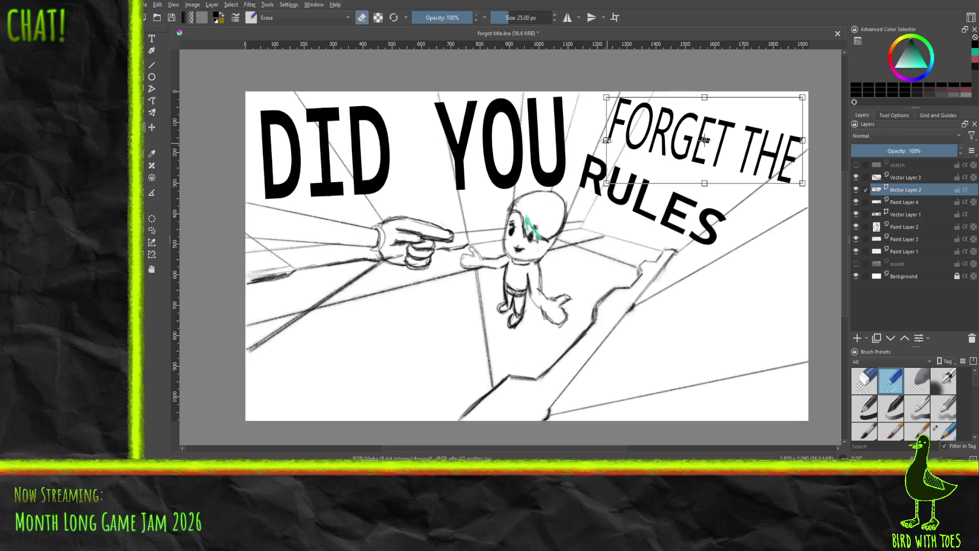
left_click_drag(674, 135, 665, 135)
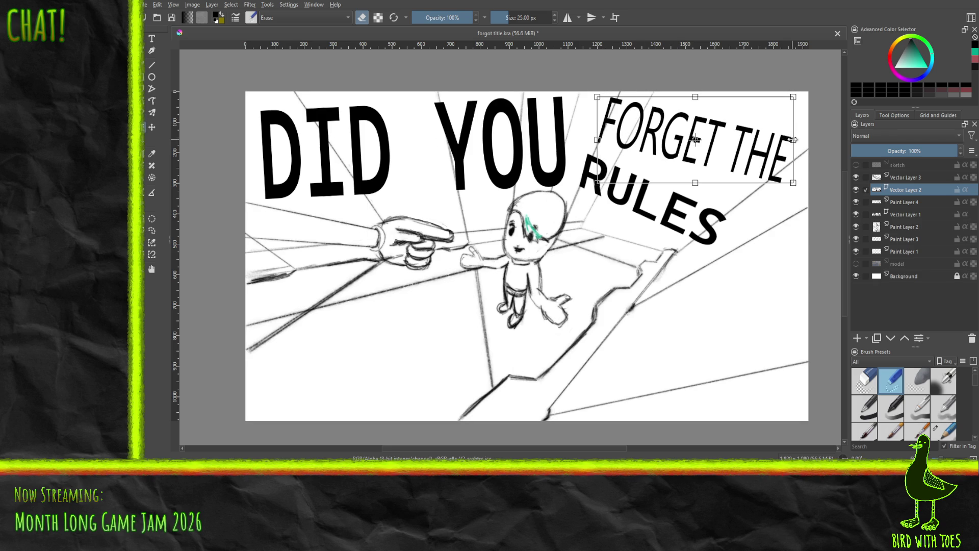
mouse_move(793, 183)
left_mouse_down()
mouse_move(762, 174)
mouse_move(770, 178)
left_mouse_up()
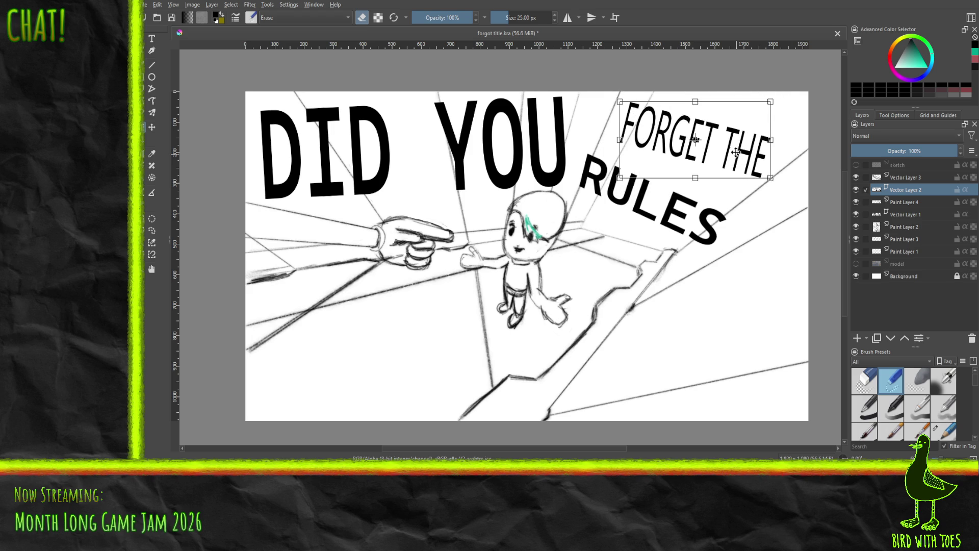
left_click_drag(724, 143, 706, 188)
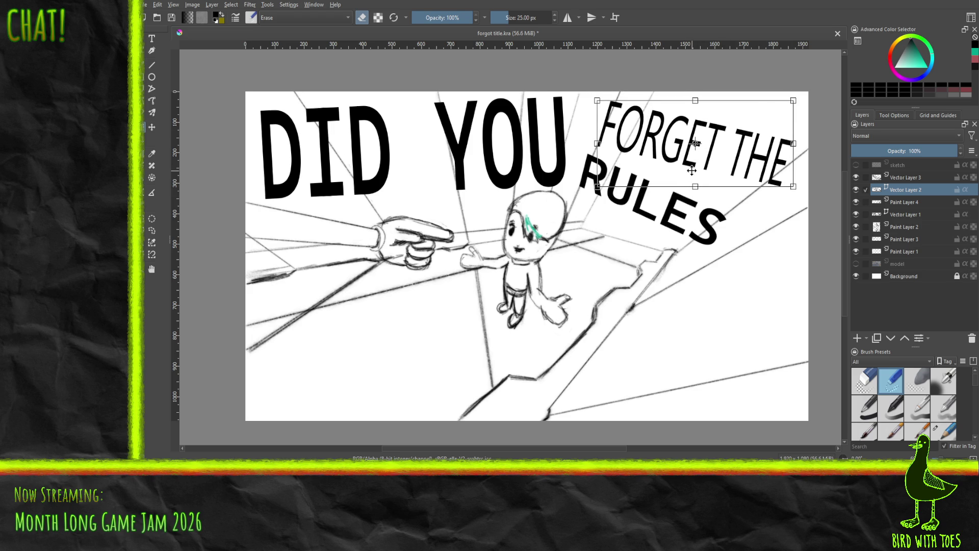
left_click_drag(793, 101, 791, 101)
left_click_drag(697, 144, 699, 135)
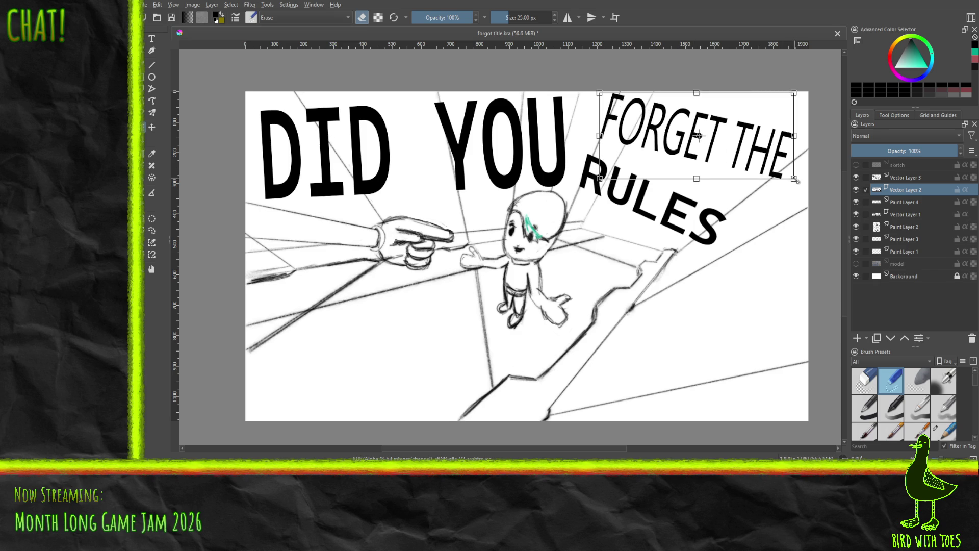
mouse_move(800, 185)
left_mouse_down()
mouse_move(772, 182)
mouse_move(786, 184)
mouse_move(782, 174)
left_mouse_up()
key("Down")
key("Right")
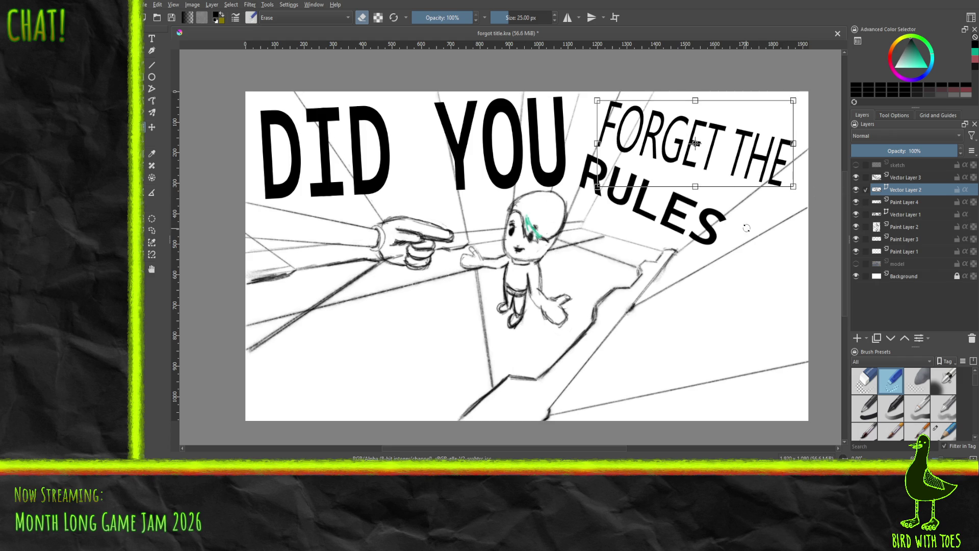
key("Return")
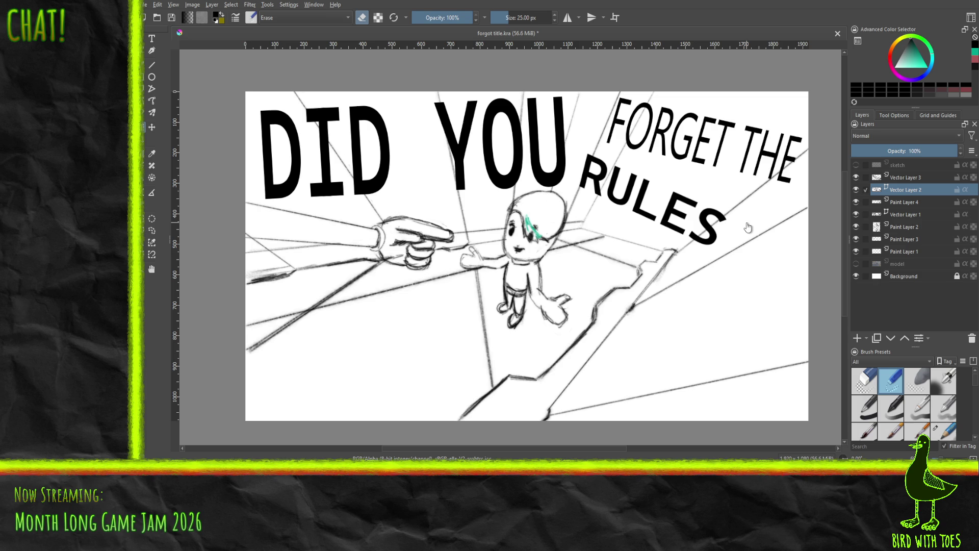
Shear FORGET THE sideways, then try and undo a steeper rotation.
key("ctrl+t")
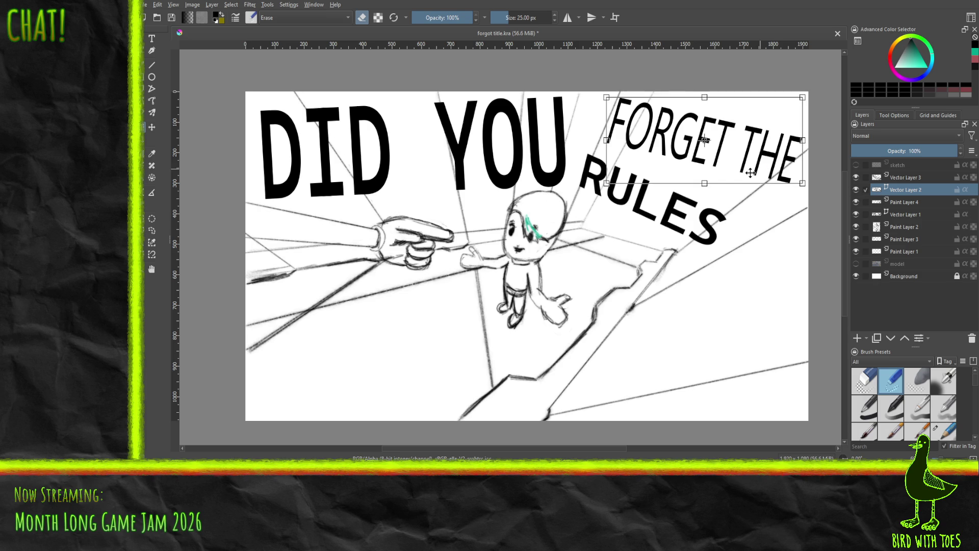
mouse_move(751, 174)
left_mouse_down()
mouse_move(661, 194)
mouse_move(742, 214)
left_mouse_up()
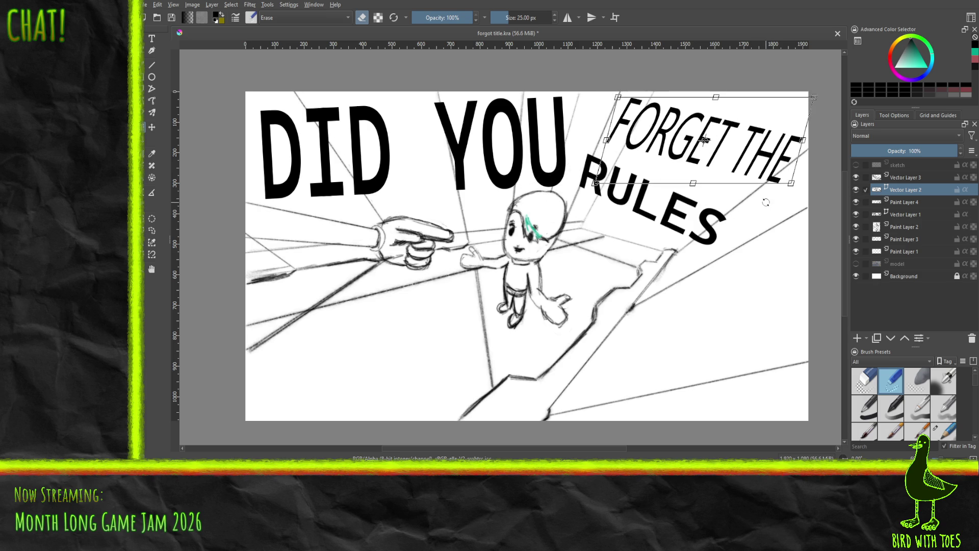
key("Return")
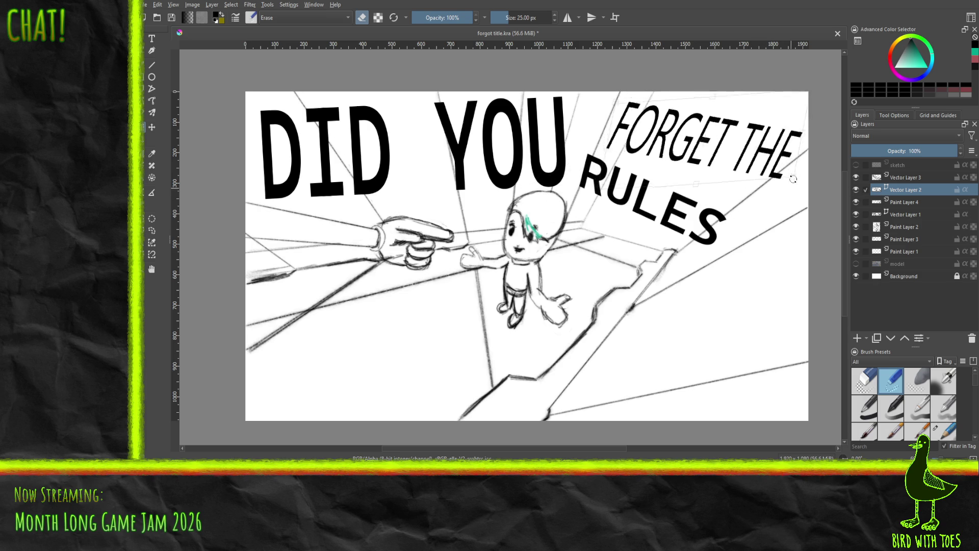
left_click_drag(783, 182, 782, 182)
key("ctrl+z")
key("Return")
Undo earlier RULES changes and return to the FORGET THE layer for another transform.
key("ctrl+z")
key("ctrl+z")
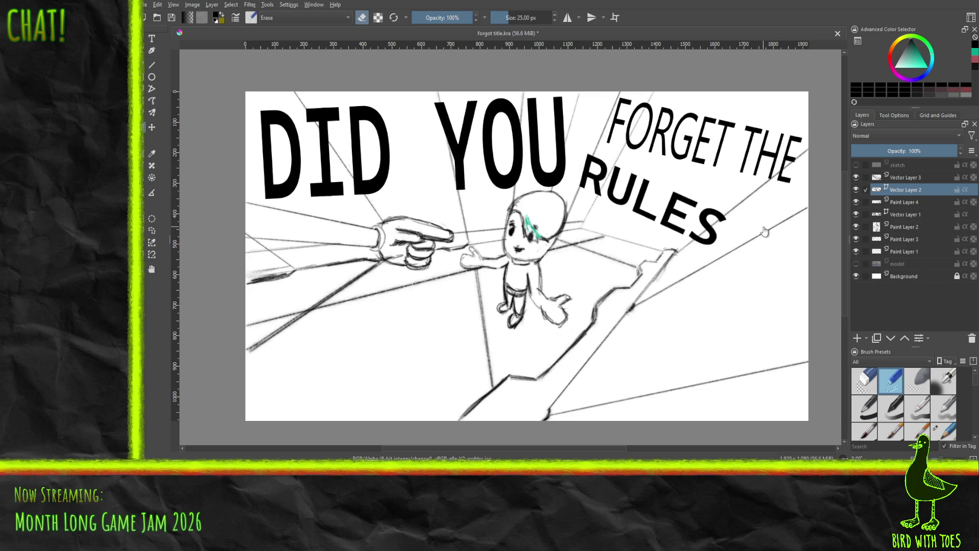
key("ctrl+z")
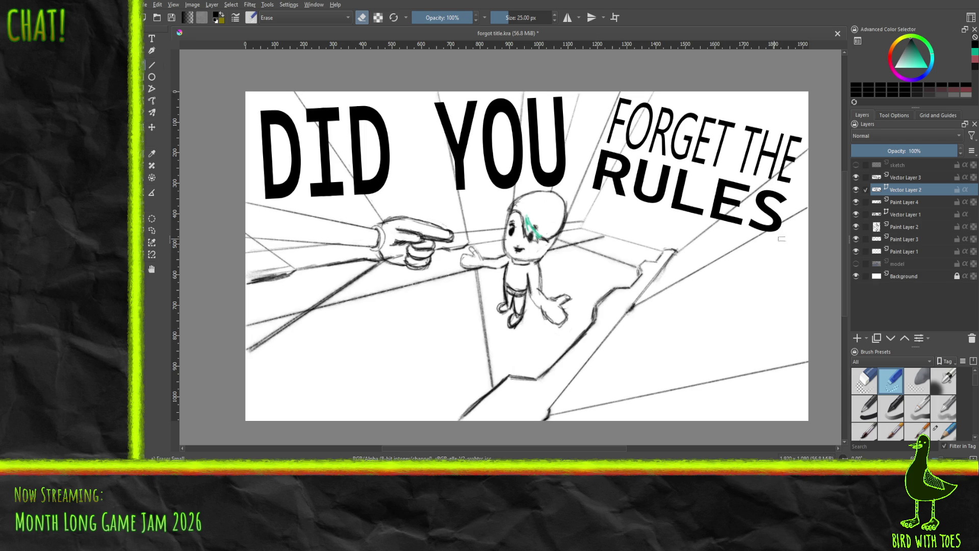
left_click(906, 179)
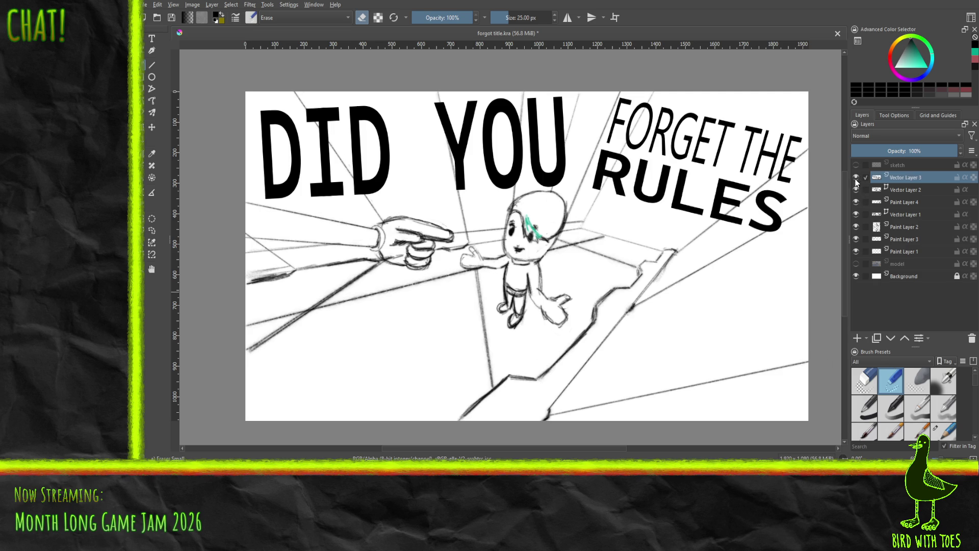
left_click(904, 193)
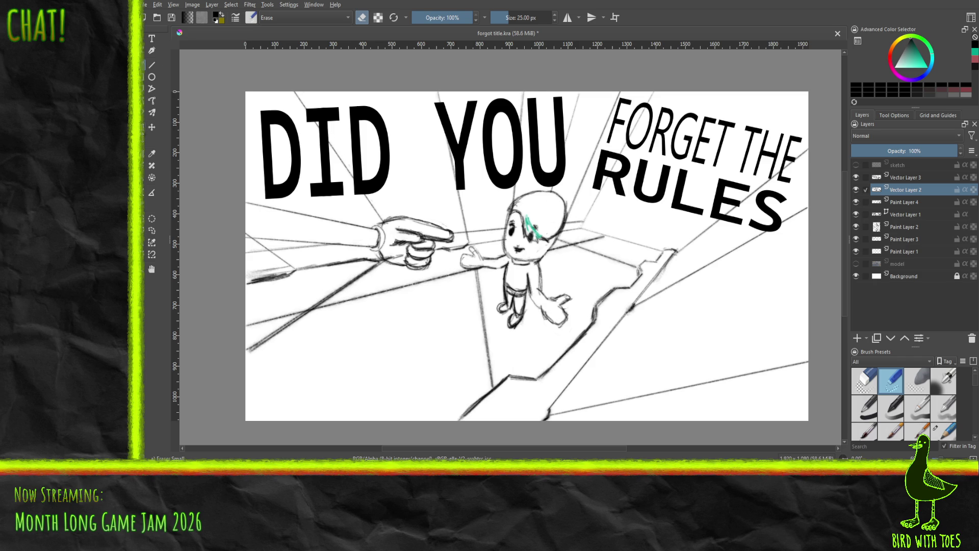
key("ctrl+t")
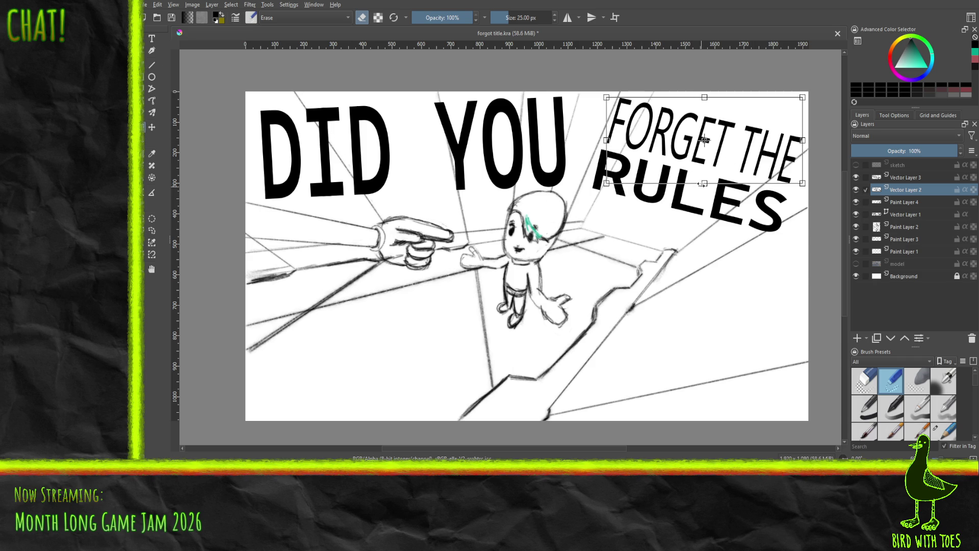
Shear, rescale, move and tilt FORGET THE steeper so its right side dips over RULES.
left_click_drag(703, 184, 696, 186)
mouse_move(801, 152)
left_mouse_down()
mouse_move(803, 141)
mouse_move(801, 156)
left_mouse_up()
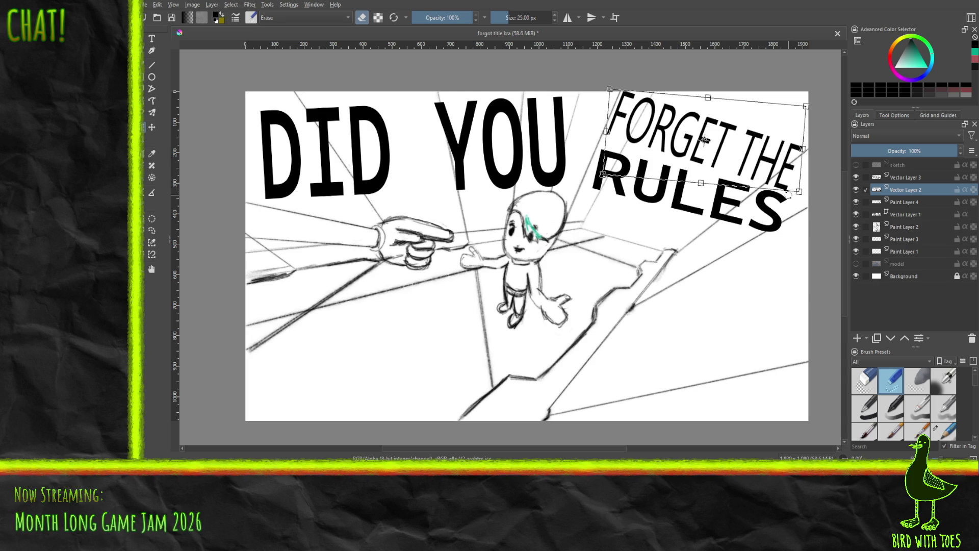
mouse_move(792, 191)
left_mouse_down()
mouse_move(768, 195)
mouse_move(792, 189)
mouse_move(767, 208)
left_mouse_up()
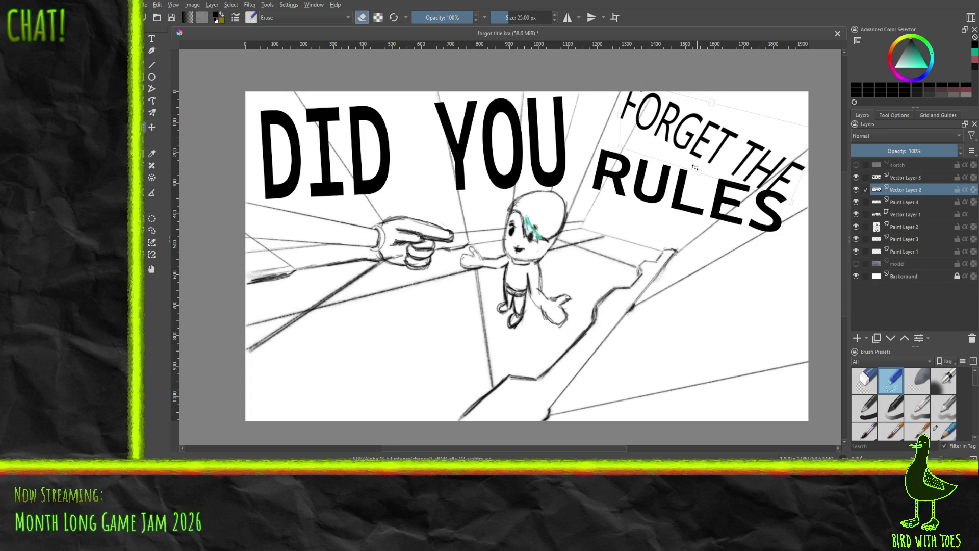
mouse_move(694, 155)
left_mouse_down()
mouse_move(689, 161)
mouse_move(687, 144)
mouse_move(698, 140)
left_mouse_up()
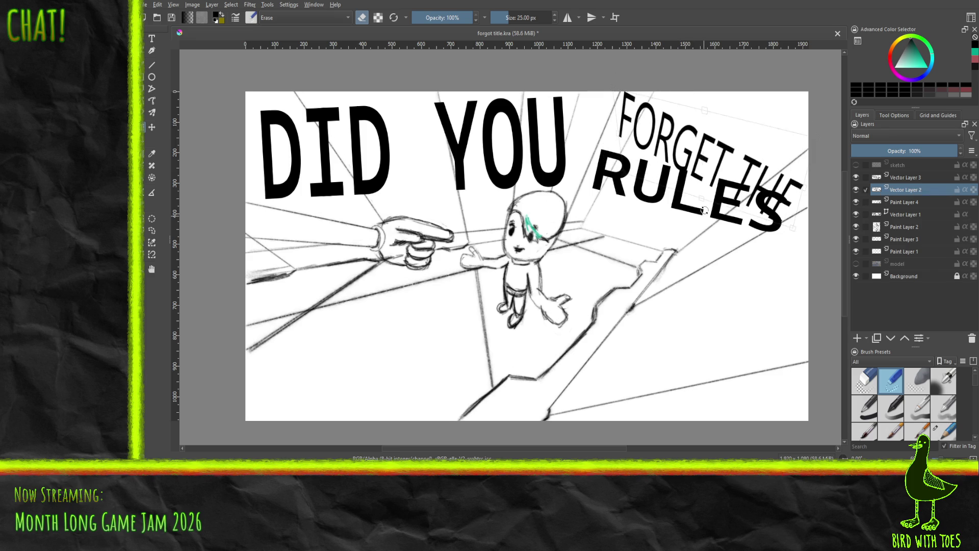
mouse_move(705, 216)
left_mouse_down()
mouse_move(724, 214)
mouse_move(669, 236)
mouse_move(704, 226)
mouse_move(732, 130)
mouse_move(757, 100)
mouse_move(779, 117)
left_mouse_up()
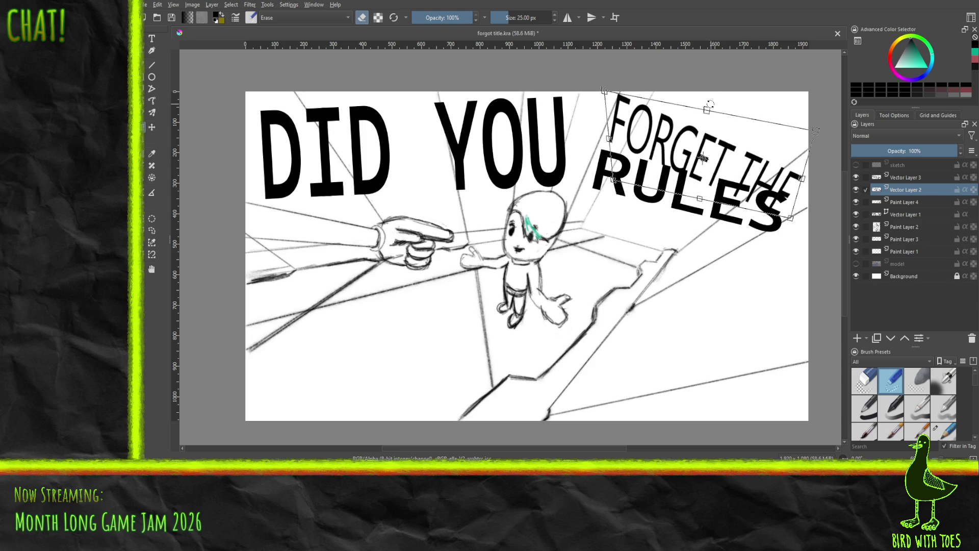
mouse_move(711, 109)
left_mouse_down()
mouse_move(720, 112)
mouse_move(706, 140)
left_mouse_up()
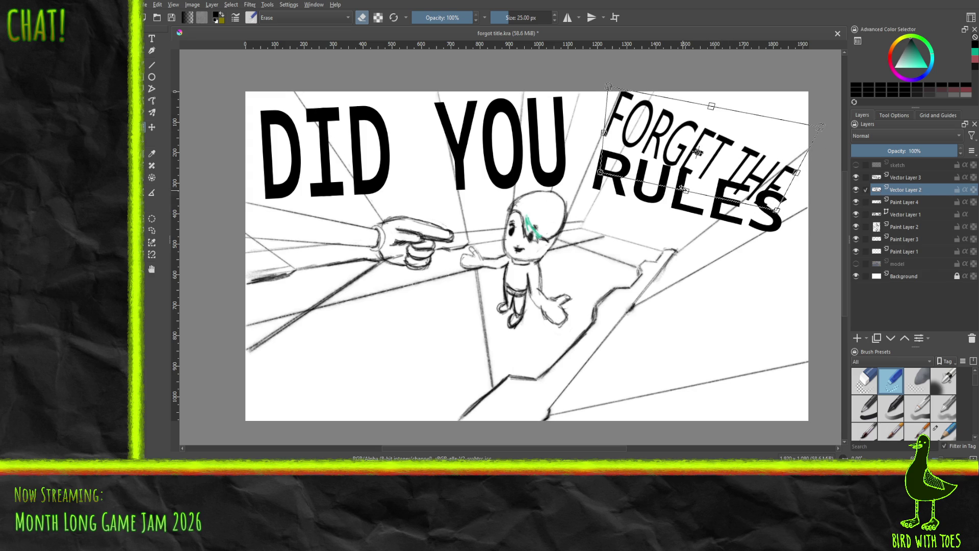
left_click(891, 177)
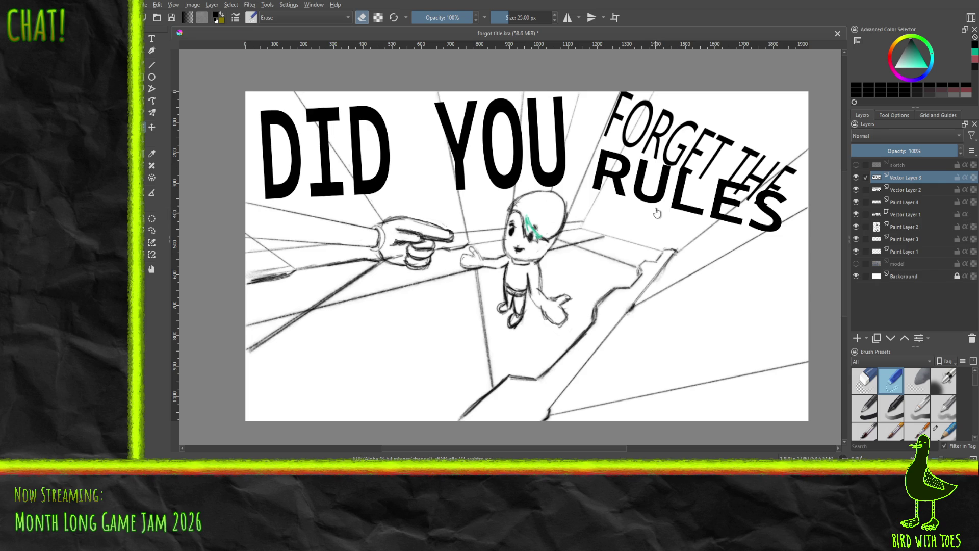
Rotate RULES clockwise, shift it left, dip its right end, and narrow it horizontally.
left_click_drag(675, 240, 669, 238)
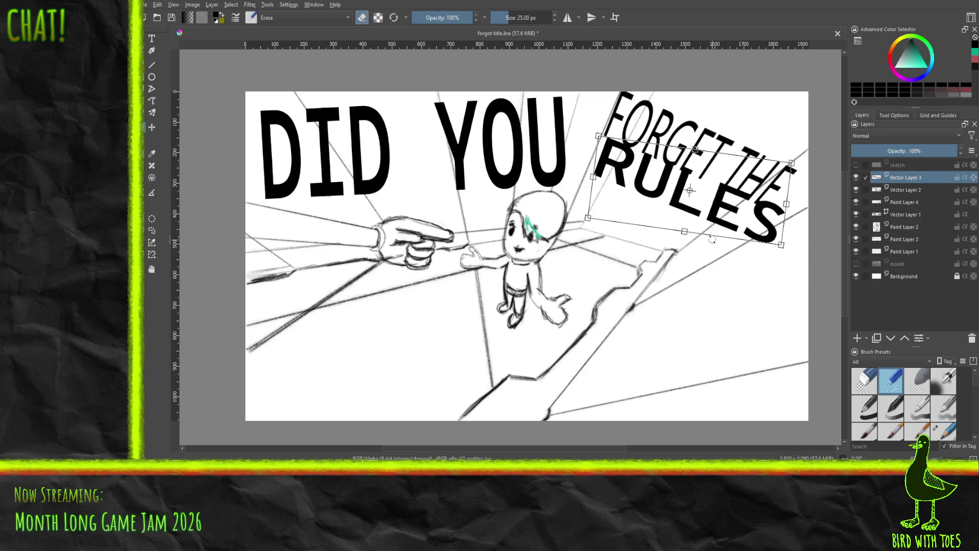
left_click_drag(706, 198, 680, 195)
left_click_drag(667, 244, 629, 258)
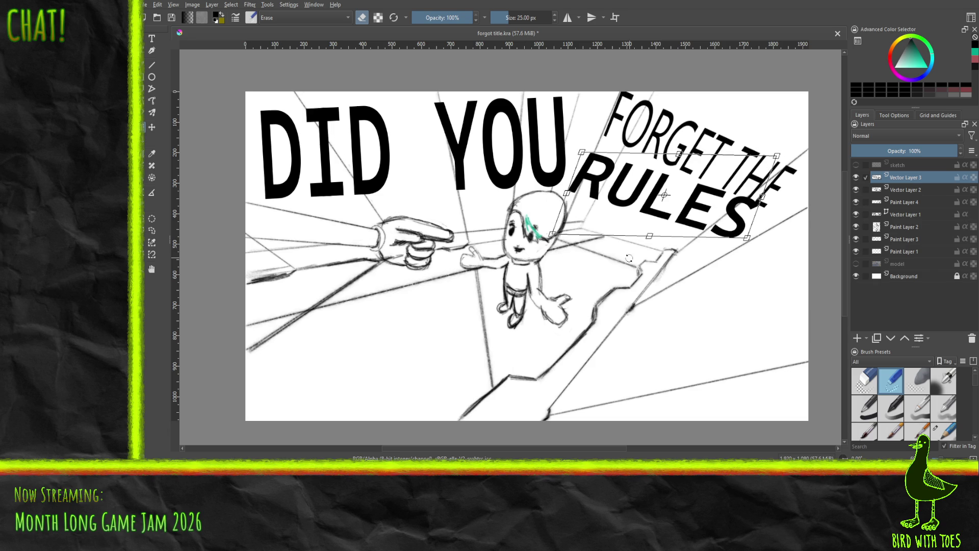
left_click_drag(627, 220, 681, 233)
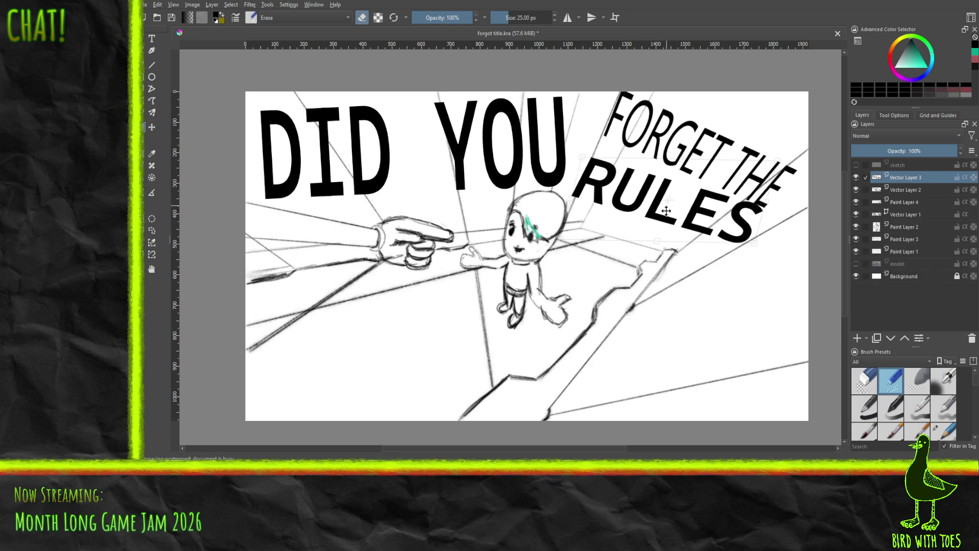
left_click_drag(673, 263, 656, 273)
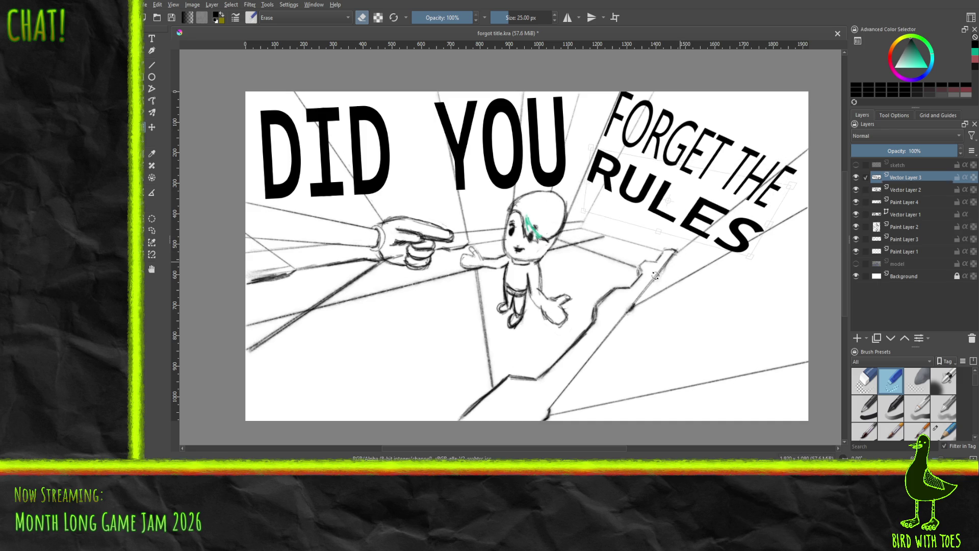
mouse_move(677, 225)
left_mouse_down()
mouse_move(663, 223)
mouse_move(672, 228)
left_mouse_up()
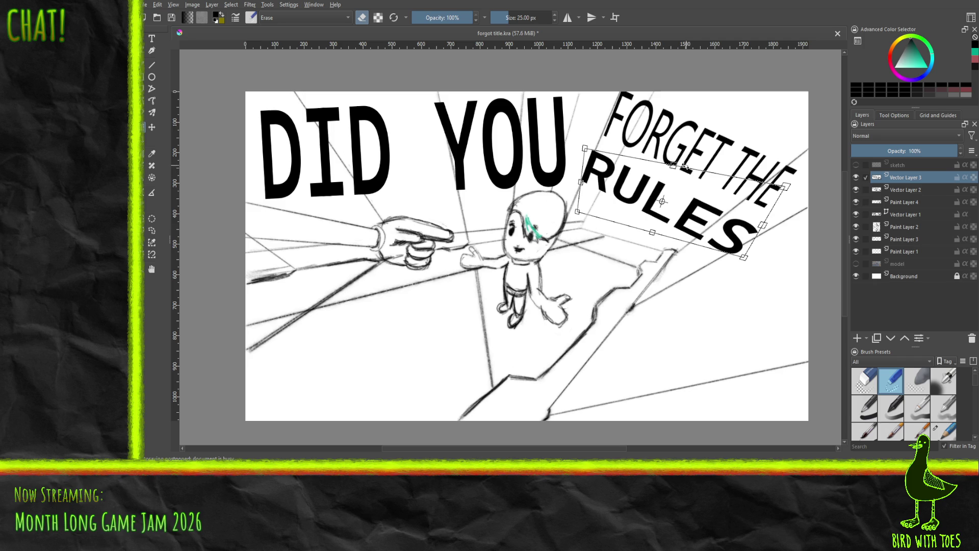
left_click_drag(686, 145, 677, 156)
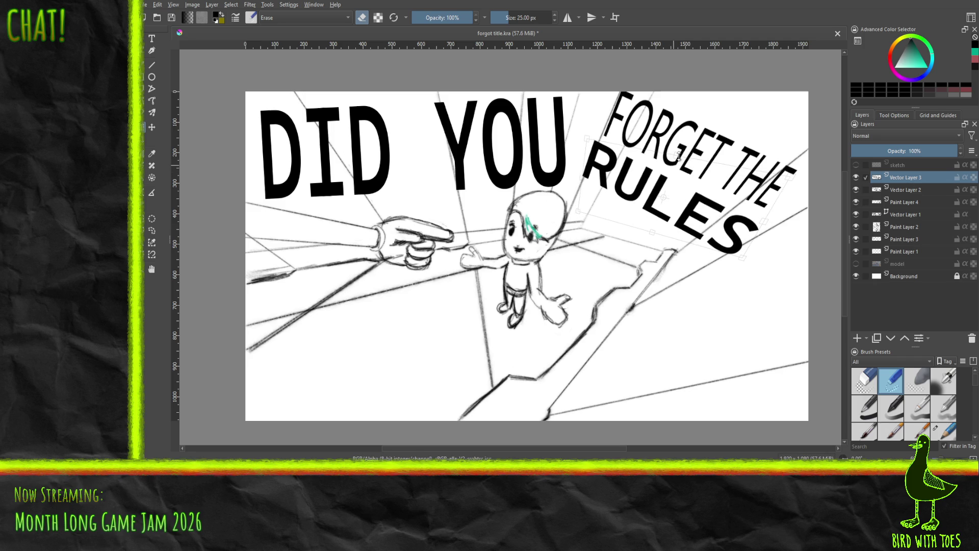
left_click_drag(763, 223, 753, 209)
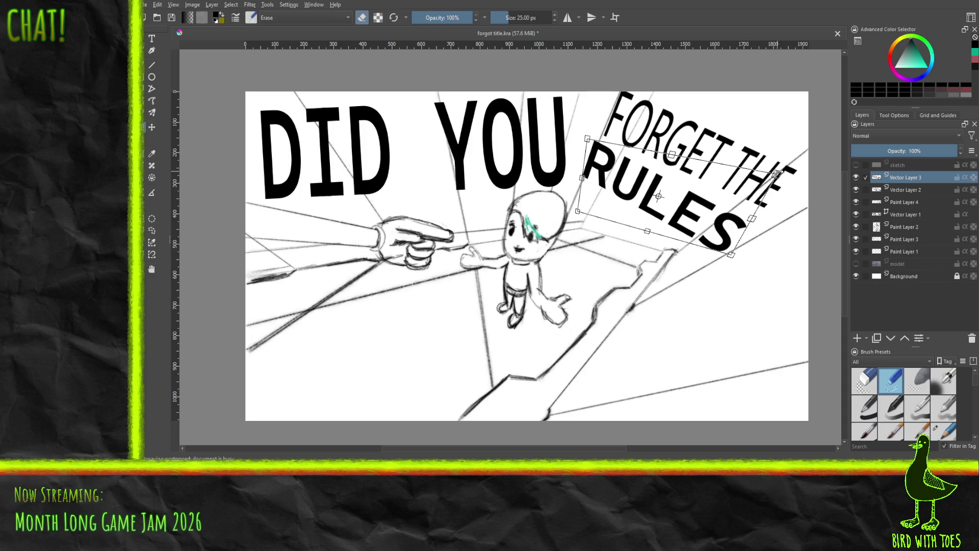
left_click_drag(760, 202, 759, 203)
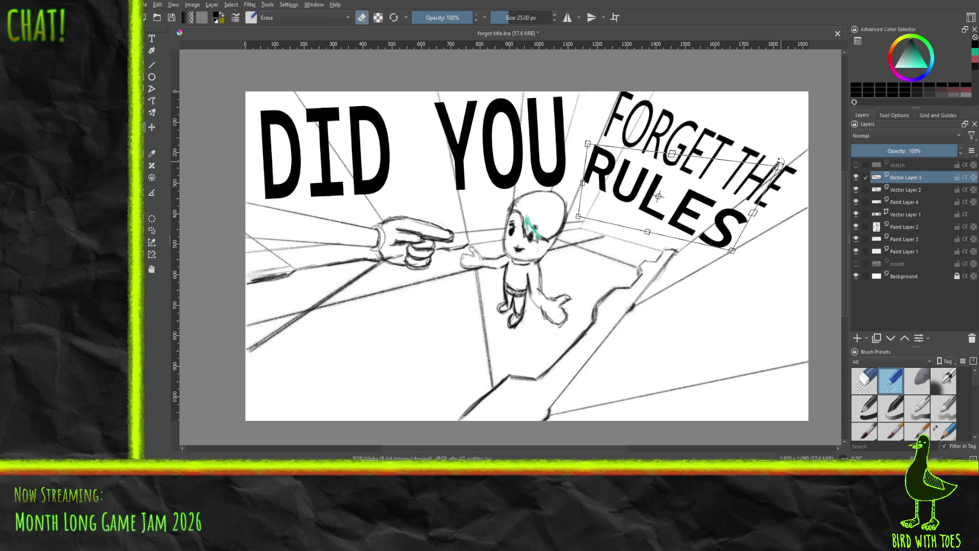
left_click_drag(701, 206, 701, 206)
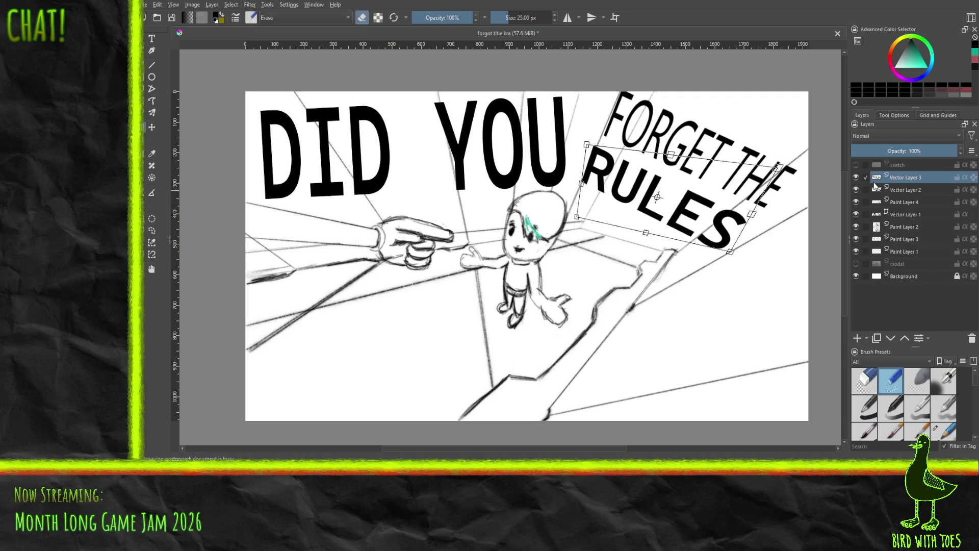
left_click(900, 189)
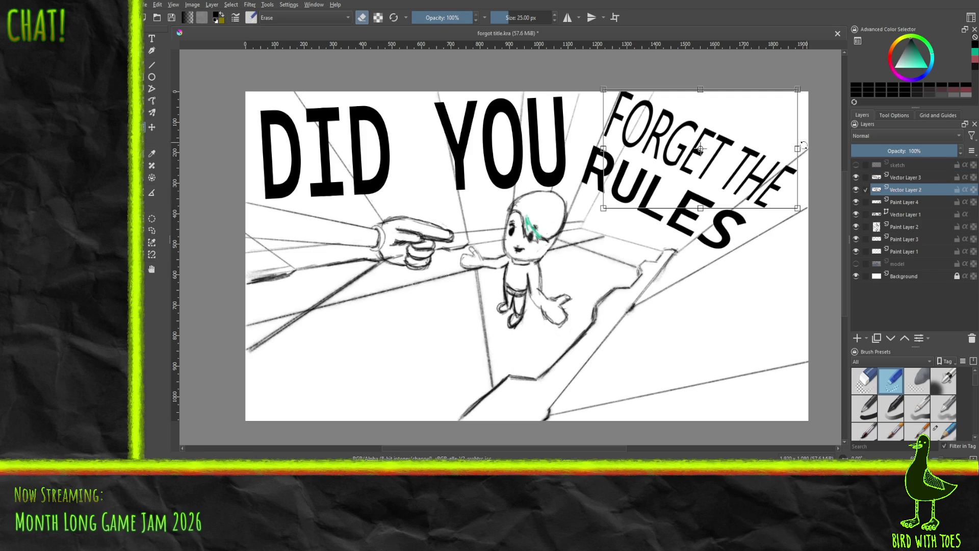
Squeeze FORGET THE narrower, shift it slightly left and down, and compare with RULES hidden.
left_click_drag(797, 148, 788, 147)
left_click_drag(718, 139, 714, 147)
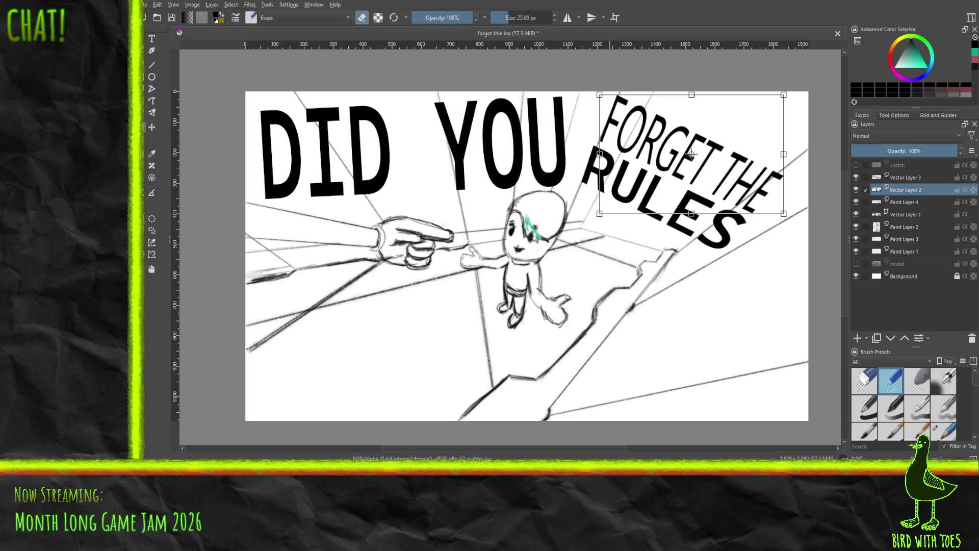
left_click(856, 177)
left_click(855, 177)
Toggle the hand, DID YOU, child and perspective-line layers to check the composition, then select the lines layer.
left_click(856, 202)
left_click(856, 202)
left_click(856, 214)
left_click(856, 214)
left_click(856, 226)
left_click(856, 226)
left_click(856, 251)
left_click(856, 250)
left_click(856, 250)
left_click(857, 250)
left_click(856, 250)
left_click(856, 250)
left_click(856, 250)
left_click(855, 250)
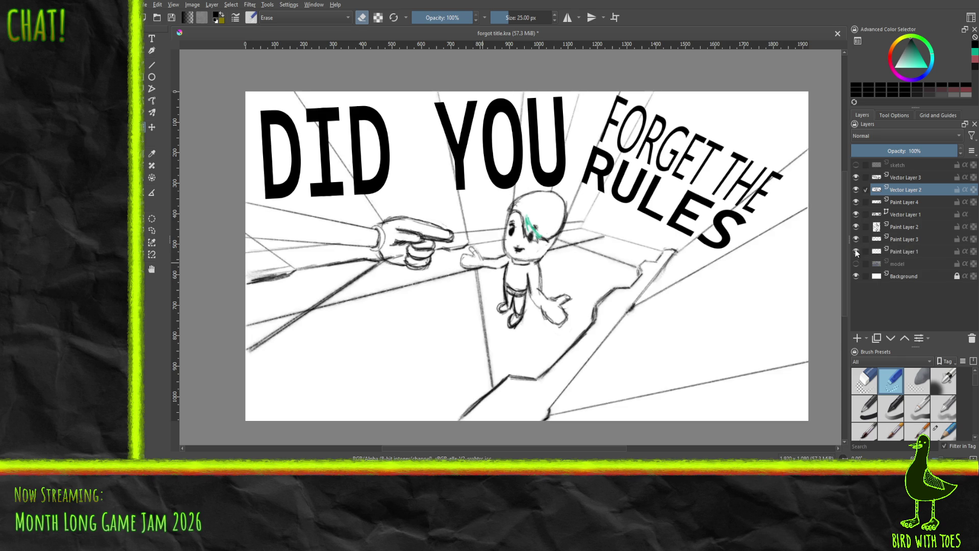
left_click(902, 251)
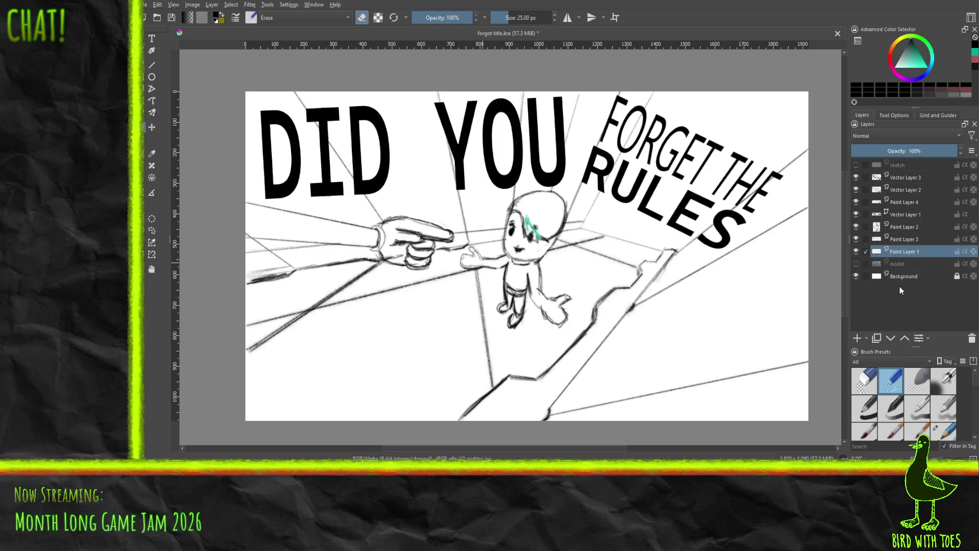
Add a new paint layer, hide the old perspective lines, and set up the Line tool with Pencil Sketch.
left_click(859, 338)
left_click(857, 263)
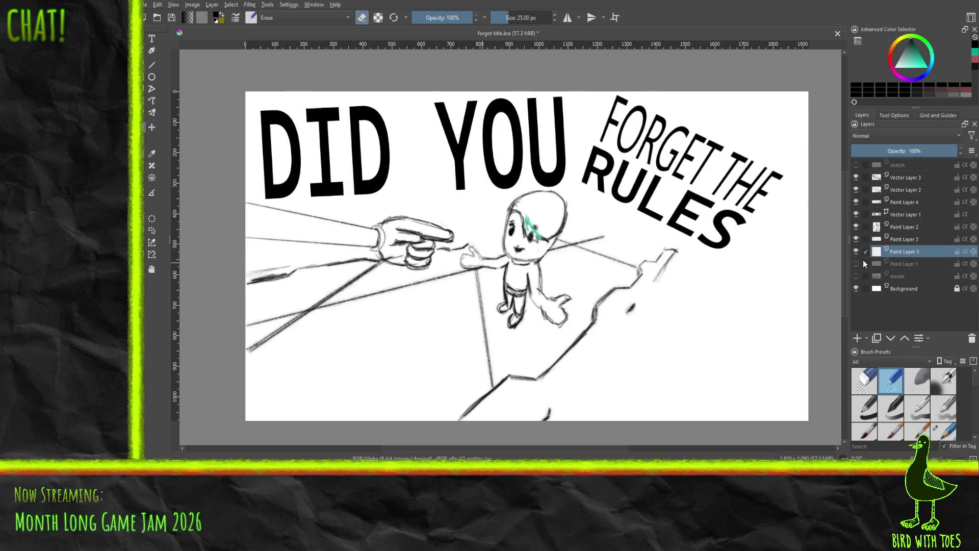
key("v")
key("slash")
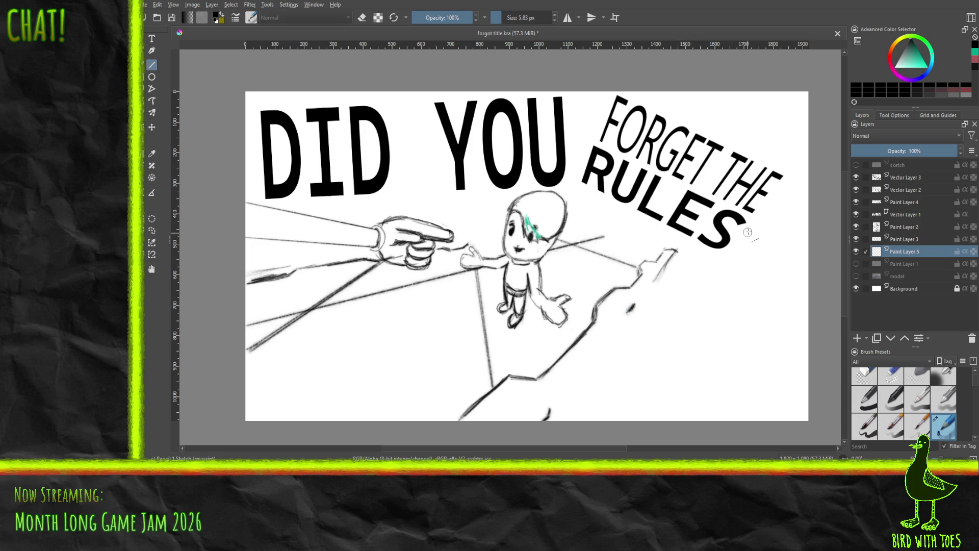
Draw straight floor perspective lines toward the lower right, undoing the last stray mark.
mouse_move(807, 154)
left_mouse_down()
mouse_move(762, 218)
mouse_move(673, 305)
mouse_move(692, 290)
mouse_move(685, 295)
left_mouse_up()
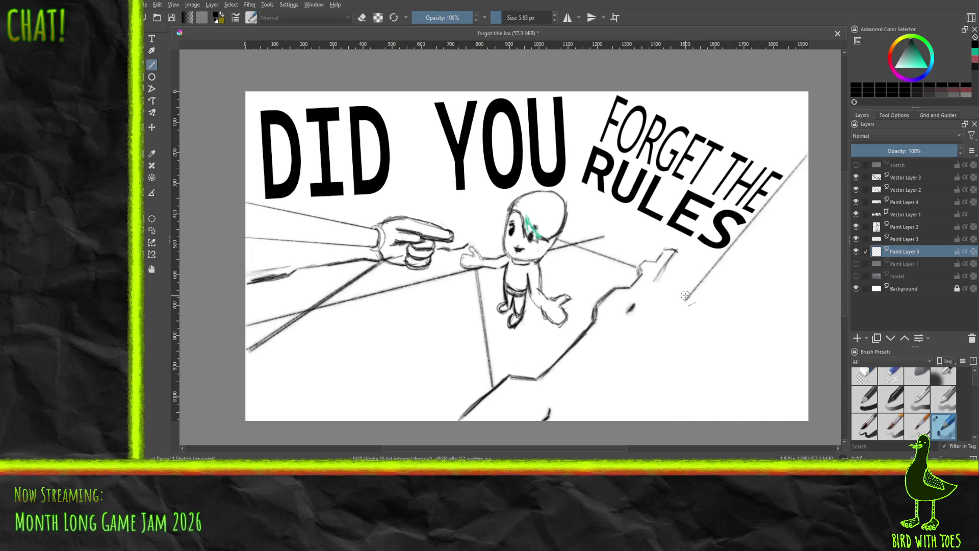
left_click(855, 263)
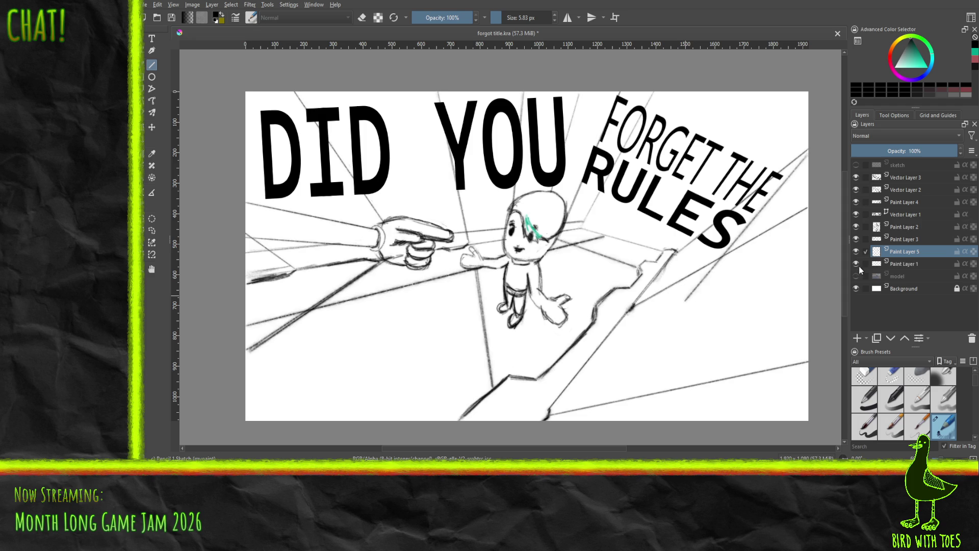
left_click_drag(676, 251, 819, 106)
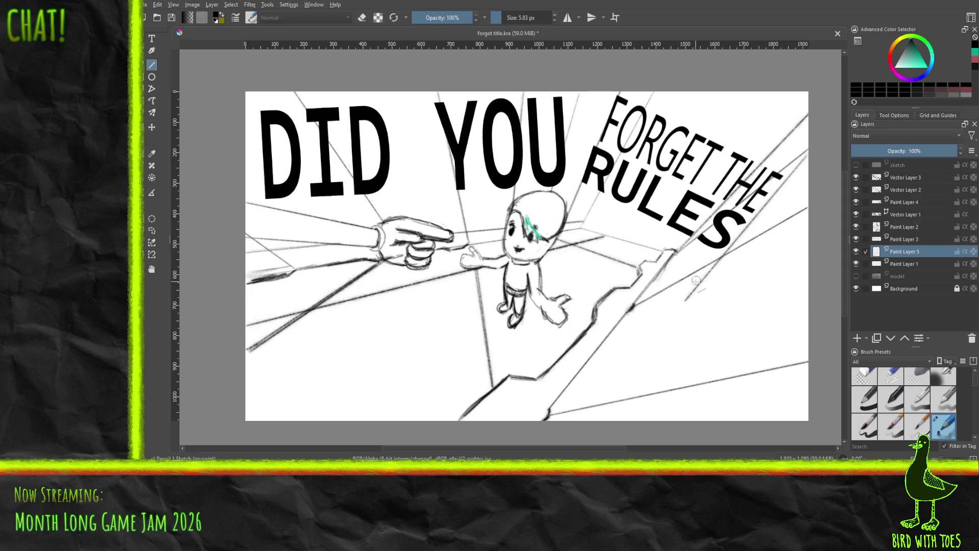
mouse_move(687, 298)
left_mouse_down()
mouse_move(580, 413)
mouse_move(575, 431)
left_mouse_up()
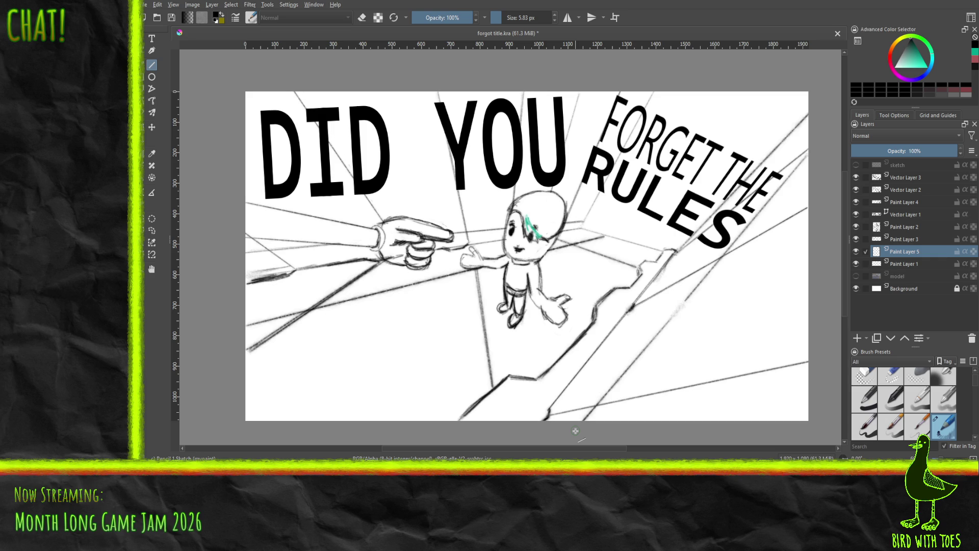
key("ctrl+z")
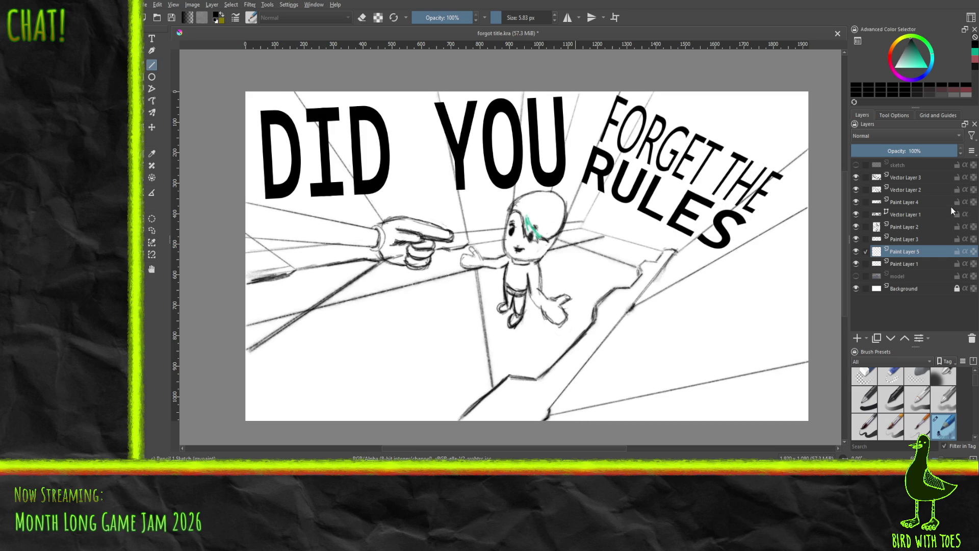
On the RULES layer, load an 80 px brush and paint white over lines crossing THE's E.
left_click(916, 180)
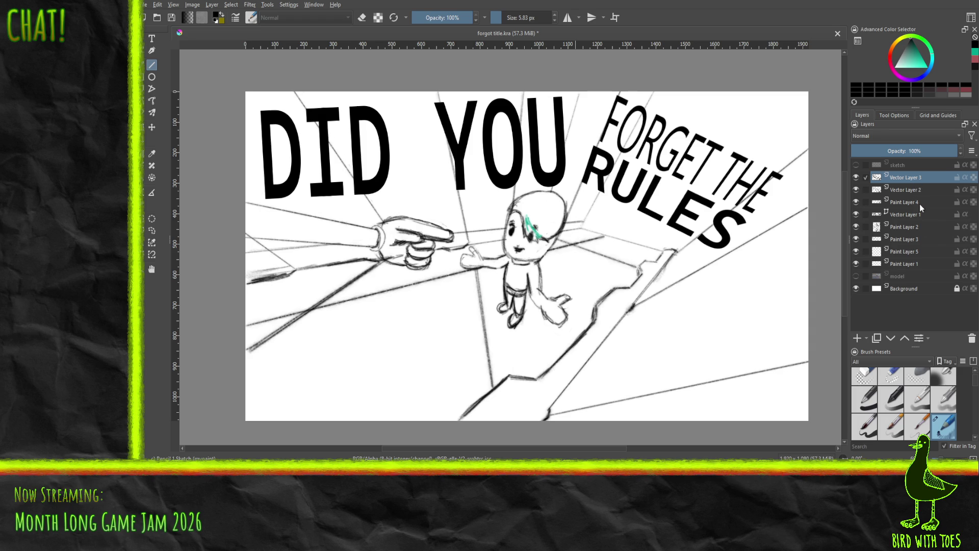
mouse_move(974, 389)
left_mouse_down()
mouse_move(974, 437)
mouse_move(972, 423)
left_mouse_up()
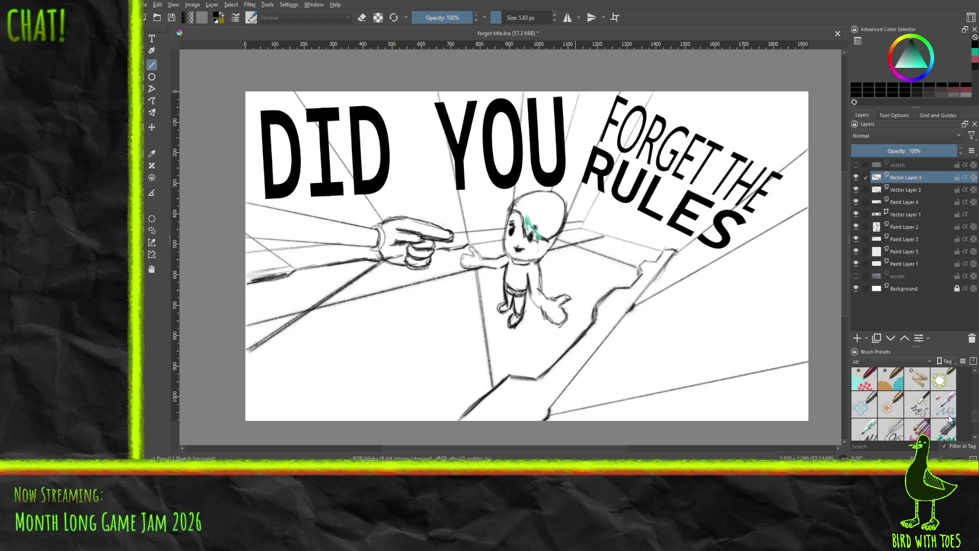
left_click(864, 408)
mouse_move(735, 202)
left_mouse_down()
mouse_move(765, 181)
mouse_move(713, 211)
left_mouse_up()
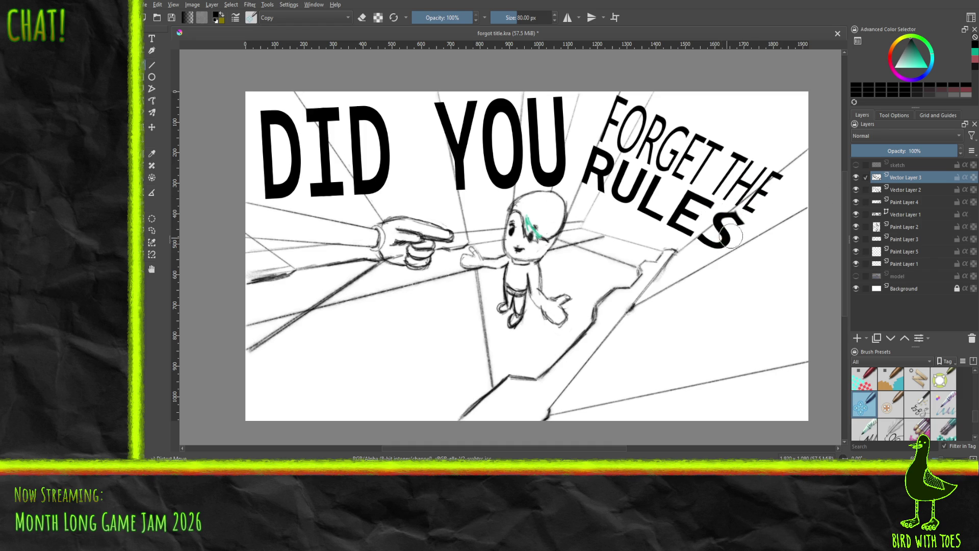
Thicken and reshape the S of RULES with distortion strokes, undoing the leftward smear.
left_click_drag(740, 216, 720, 219)
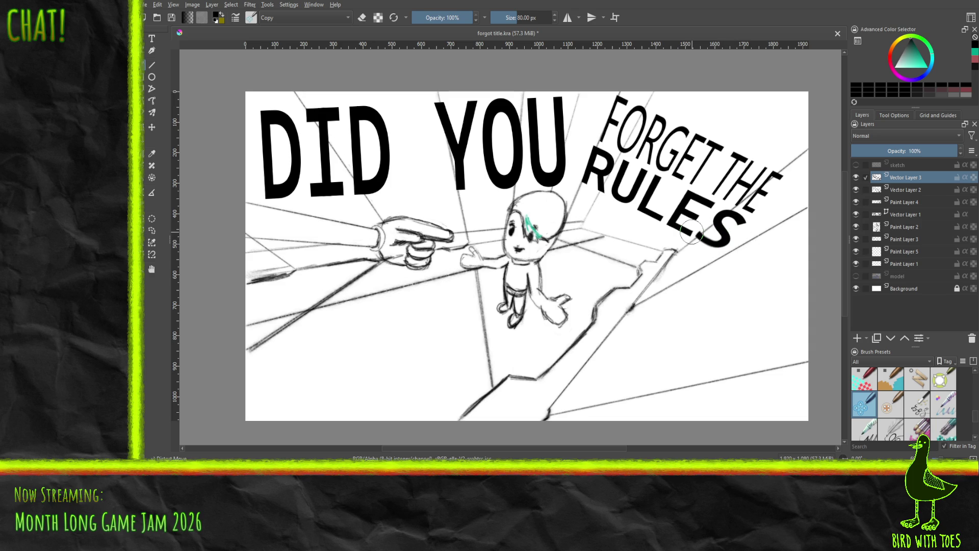
left_click_drag(713, 238, 760, 207)
mouse_move(718, 251)
left_mouse_down()
mouse_move(668, 223)
mouse_move(745, 222)
mouse_move(737, 204)
mouse_move(745, 219)
mouse_move(712, 237)
mouse_move(638, 190)
mouse_move(612, 143)
left_mouse_up()
key("ctrl+z")
key("ctrl+z")
key("ctrl+z")
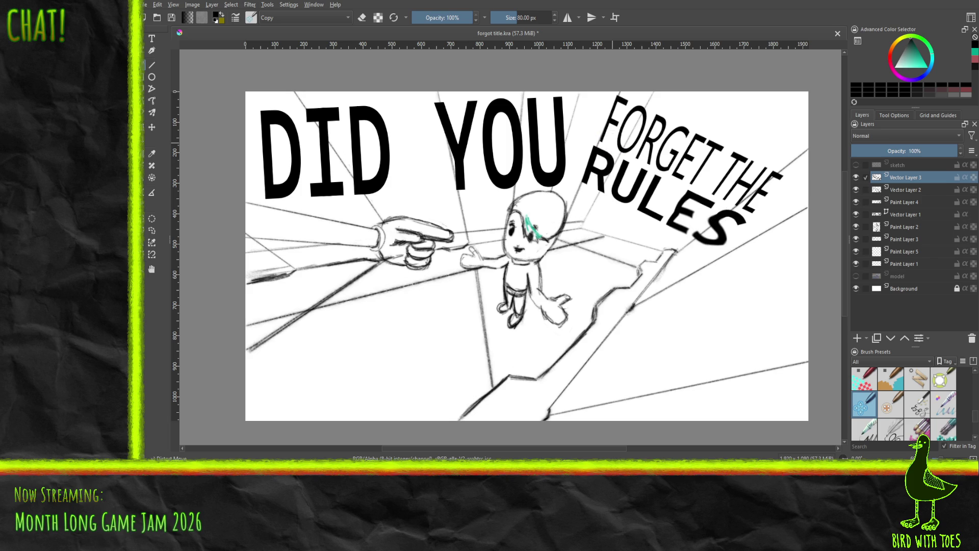
Switch to another distortion brush at about 228 px and slightly shrink-warp RULES' E and S.
left_click(892, 411)
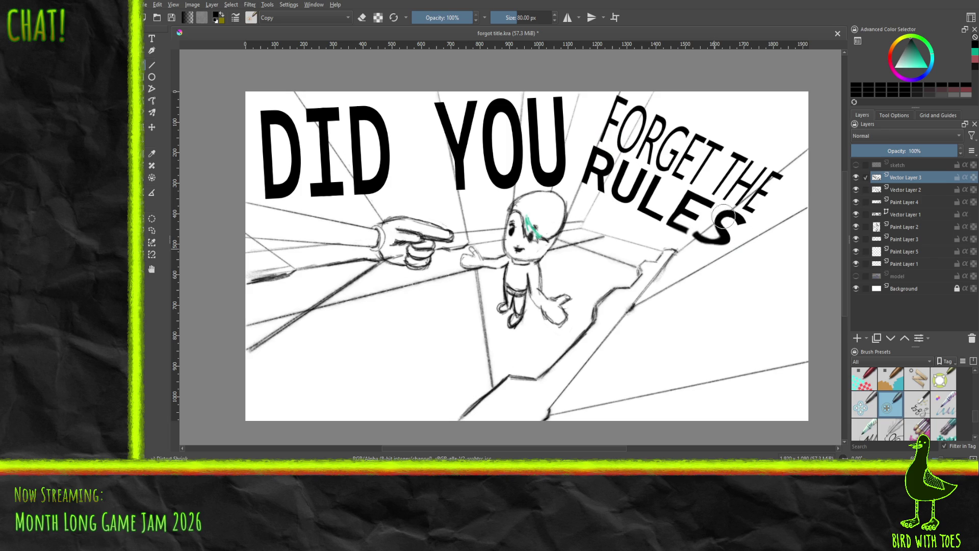
key("ctrl+z")
key("ctrl+z")
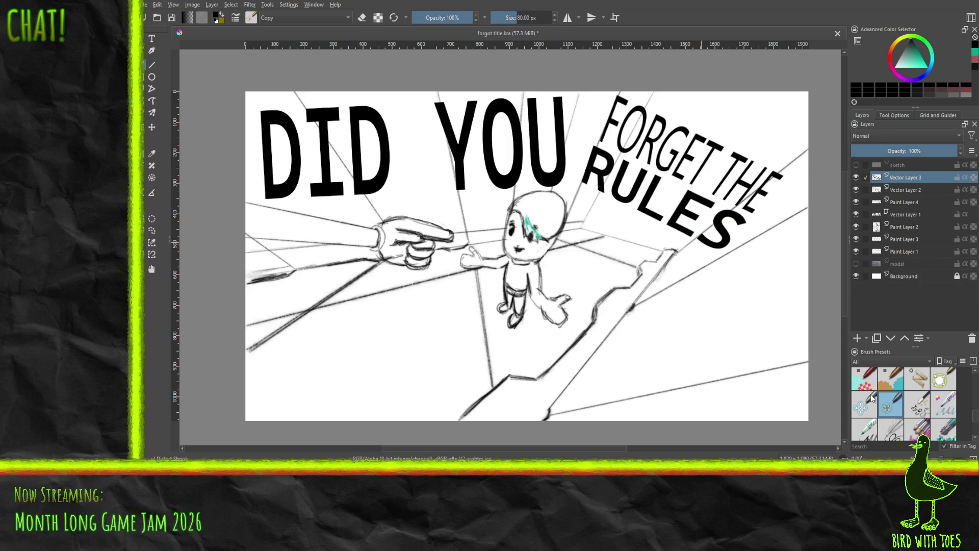
left_click_drag(519, 15, 528, 16)
mouse_move(635, 258)
left_mouse_down()
mouse_move(696, 231)
mouse_move(655, 217)
mouse_move(668, 244)
mouse_move(717, 241)
mouse_move(663, 230)
mouse_move(660, 214)
mouse_move(696, 225)
left_mouse_up()
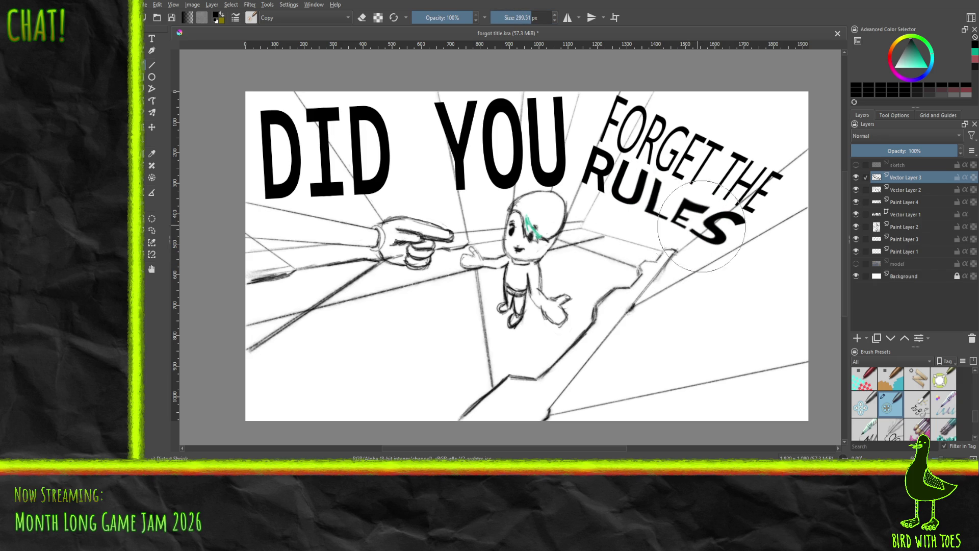
key("ctrl+z")
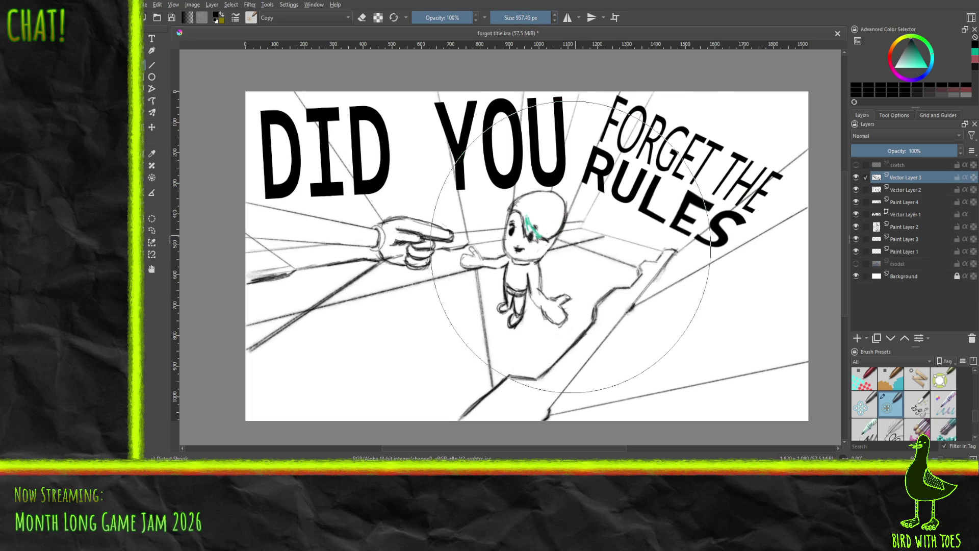
mouse_move(542, 278)
left_mouse_down()
mouse_move(648, 278)
mouse_move(632, 275)
left_mouse_up()
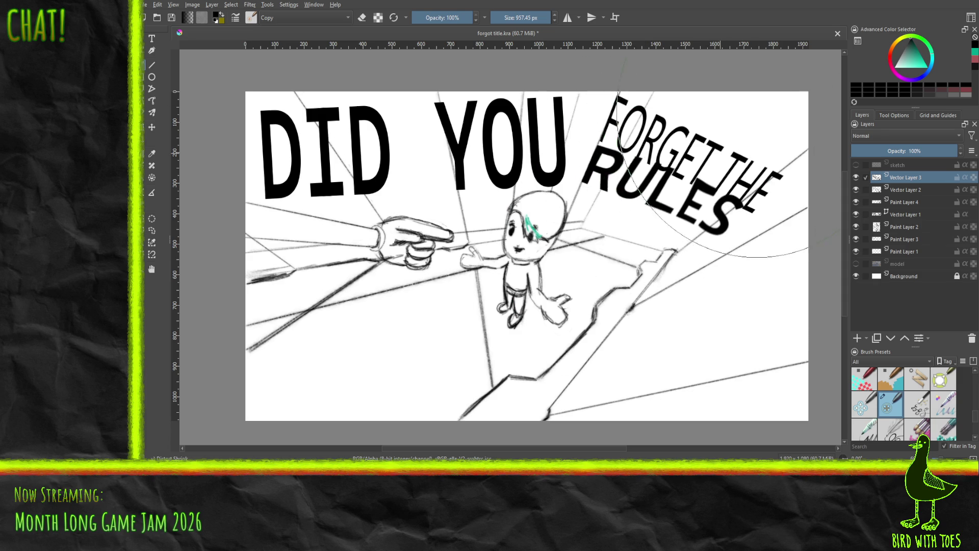
Re-warp RULES and step through undo/redo until the less-slanted, bolder version remains.
mouse_move(714, 137)
left_mouse_down()
mouse_move(735, 145)
mouse_move(725, 141)
left_mouse_up()
key("ctrl+z")
left_click_drag(605, 268, 670, 216)
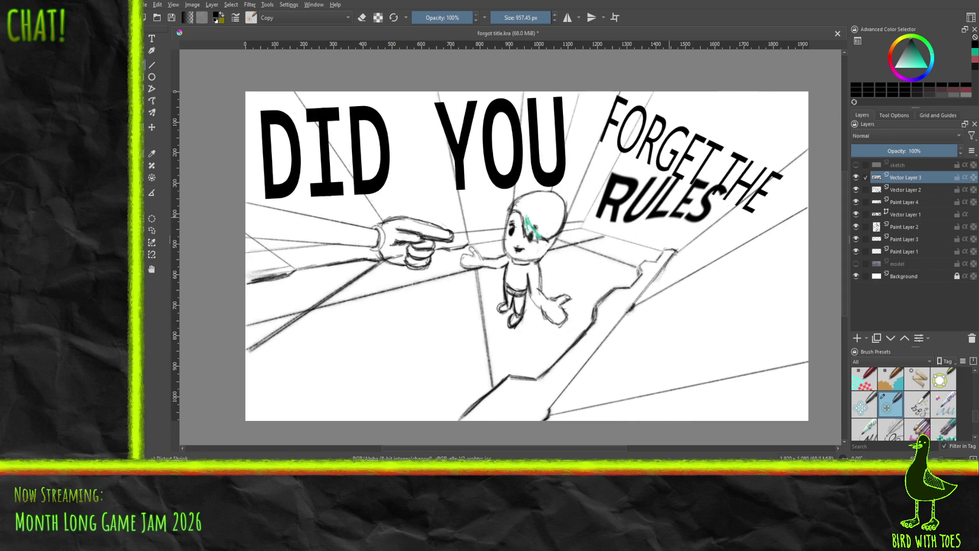
key("ctrl+z")
key("ctrl+z")
key("ctrl+z")
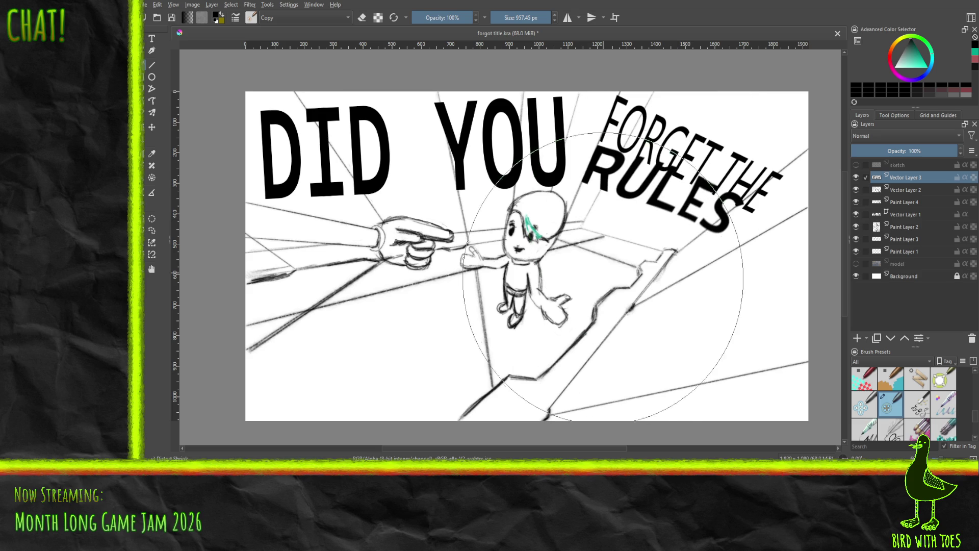
key("ctrl+z")
key("ctrl+z")
key("ctrl+z")
key("ctrl+z")
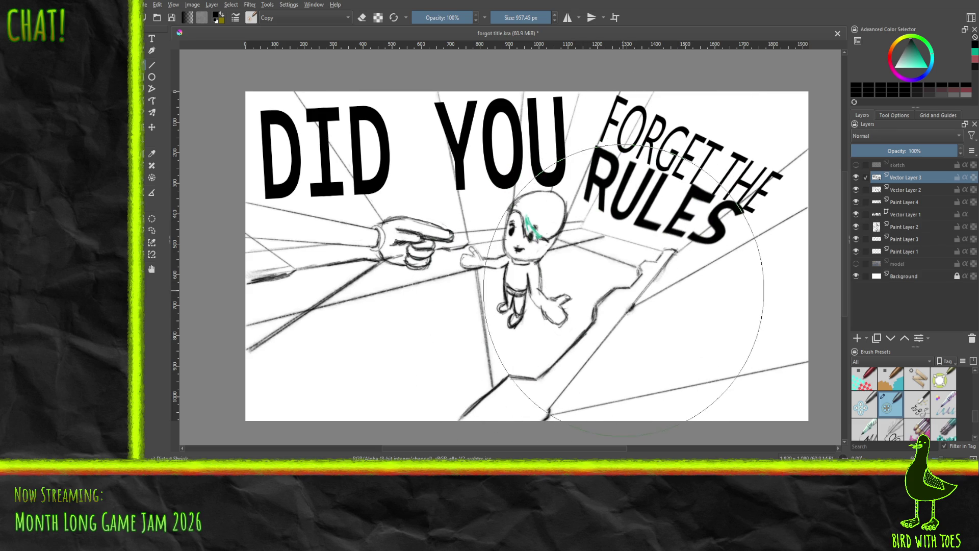
key("ctrl+z")
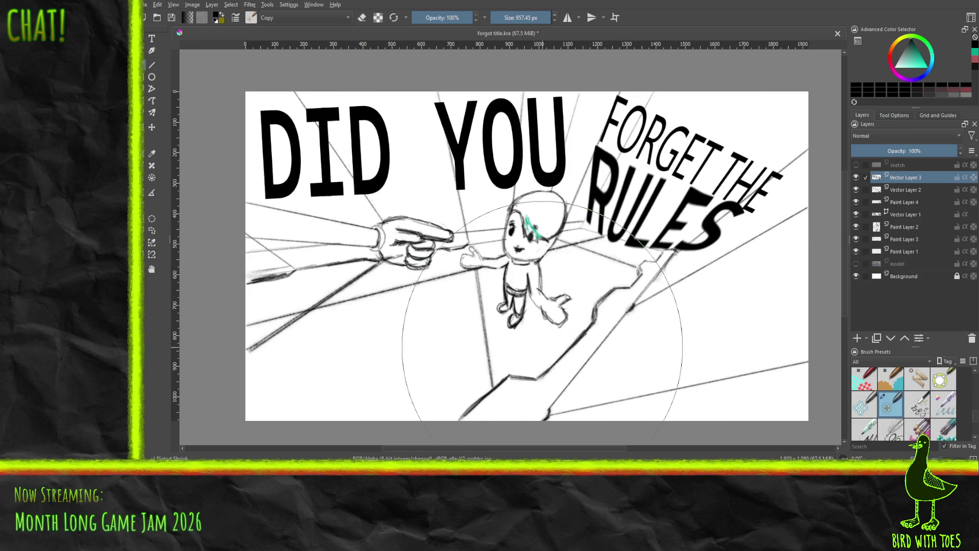
key("ctrl+z")
key("ctrl+z")
key("ctrl+z")
key("ctrl+z")
key("ctrl+z")
key("ctrl+z")
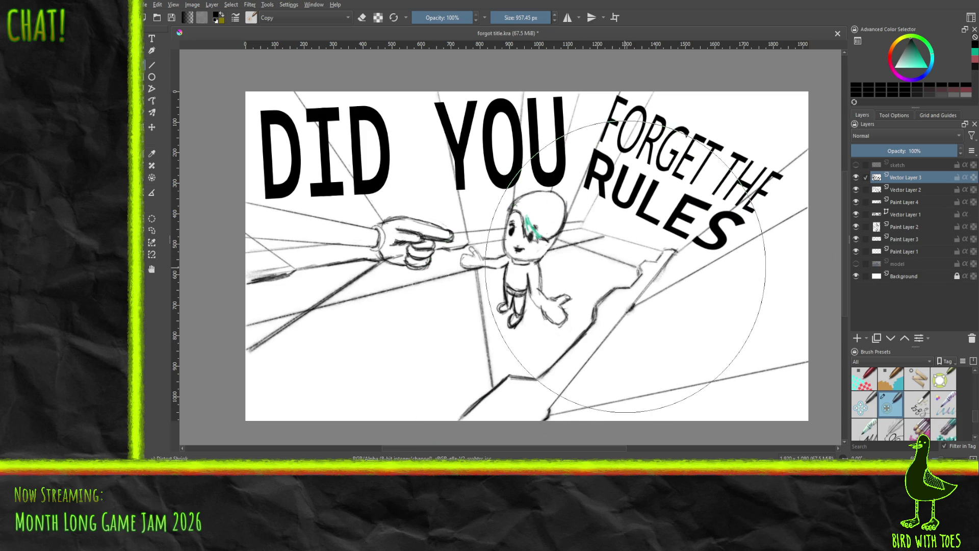
key("ctrl+z")
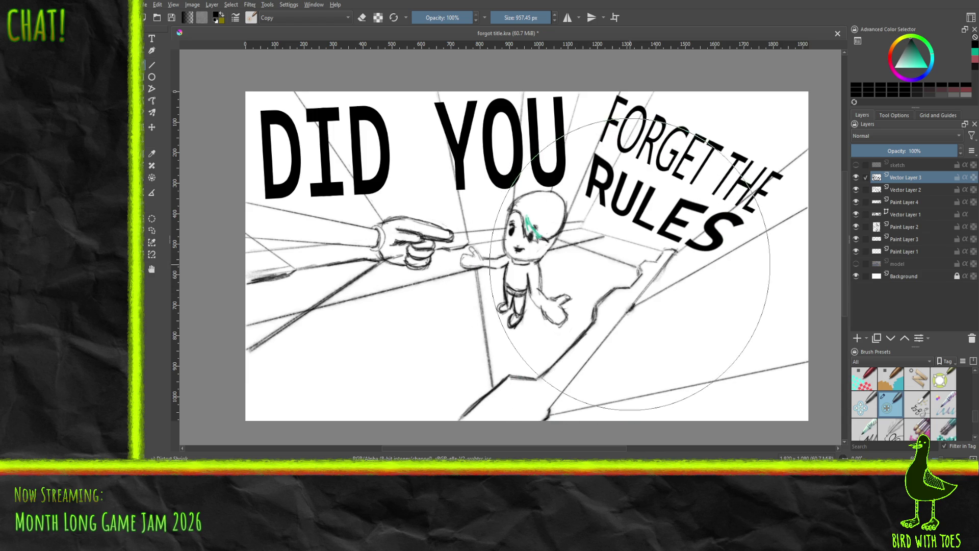
key("ctrl+shift+z")
left_click(943, 380)
Grow-warp RULES larger, then undo the smeared S back to its original shape.
mouse_move(638, 245)
left_mouse_down()
mouse_move(699, 214)
mouse_move(752, 221)
left_mouse_up()
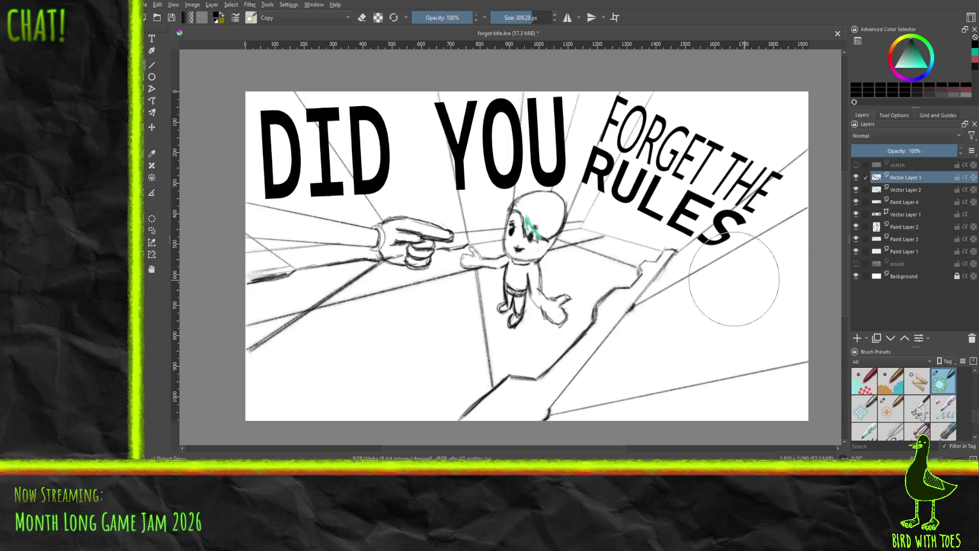
left_click_drag(749, 260, 699, 249)
key("ctrl+z")
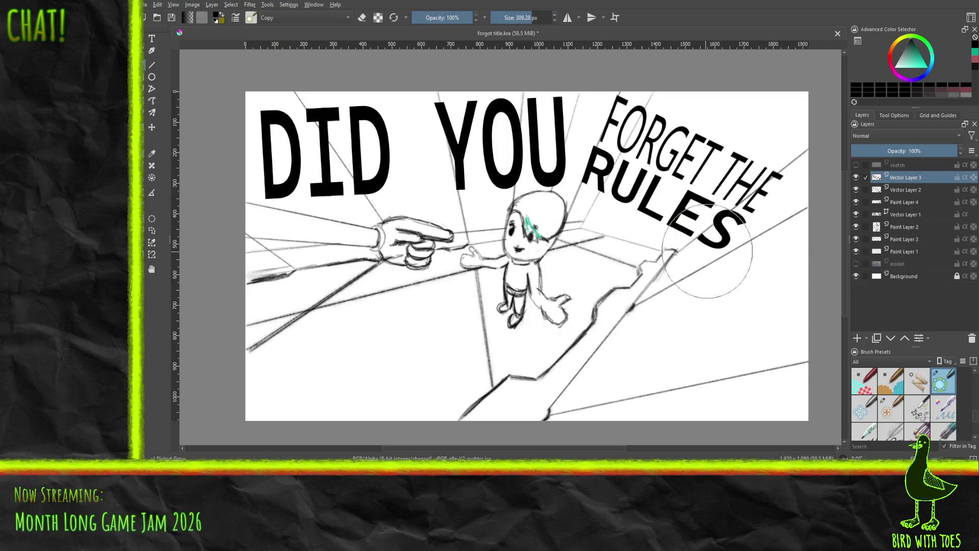
key("ctrl+z")
With a pushing distortion brush at about 340 px, push RULES' E and S left and nudge R and U.
left_click(854, 402)
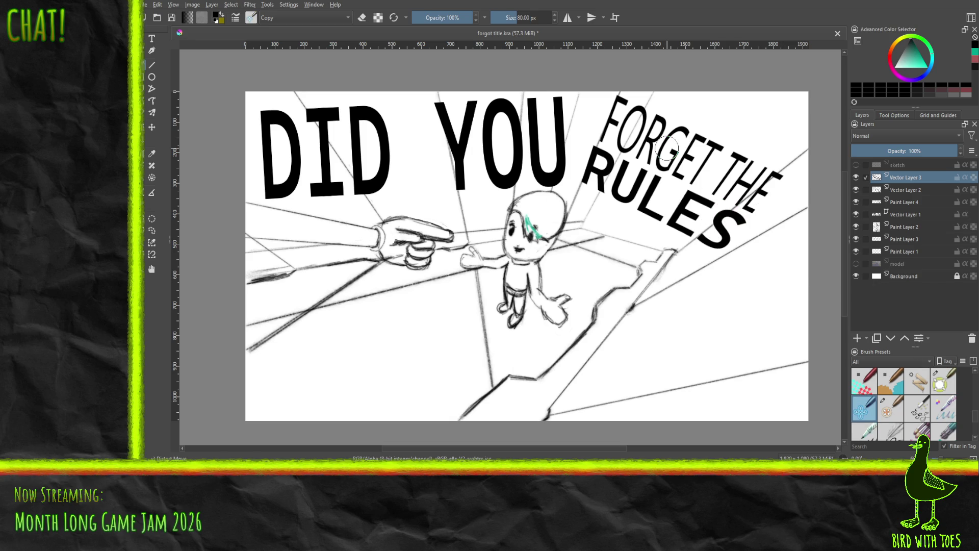
left_click_drag(523, 21, 534, 19)
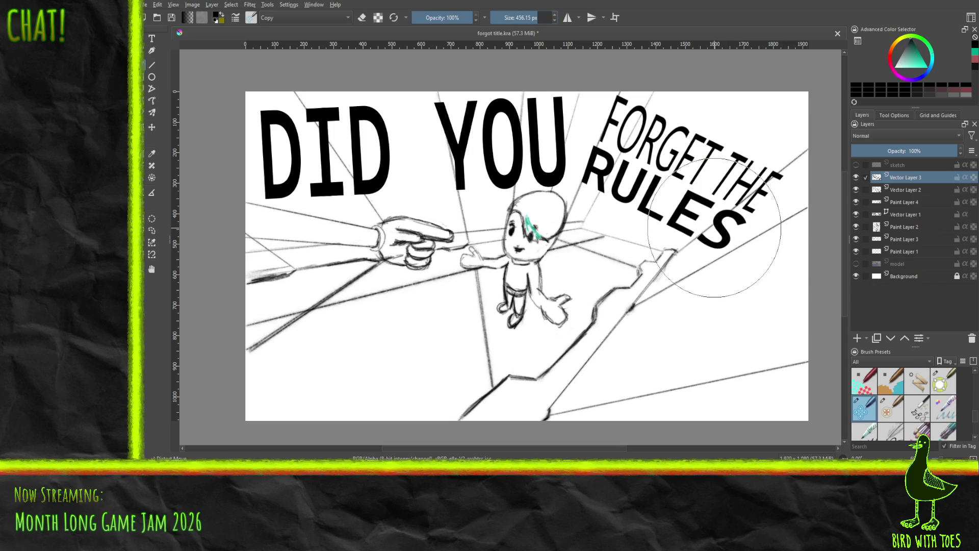
mouse_move(711, 240)
left_mouse_down()
mouse_move(678, 241)
mouse_move(714, 225)
mouse_move(677, 244)
mouse_move(673, 236)
left_mouse_up()
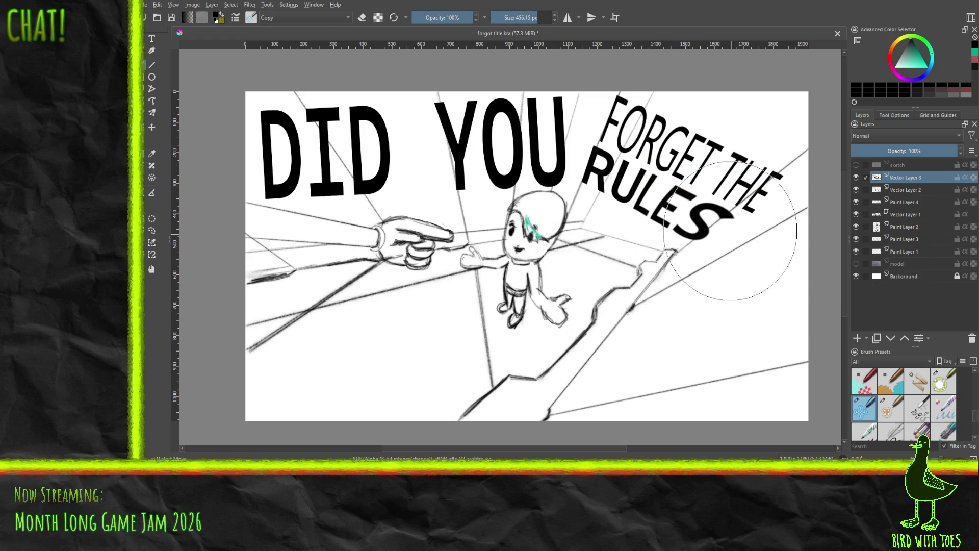
left_click_drag(595, 182, 588, 190)
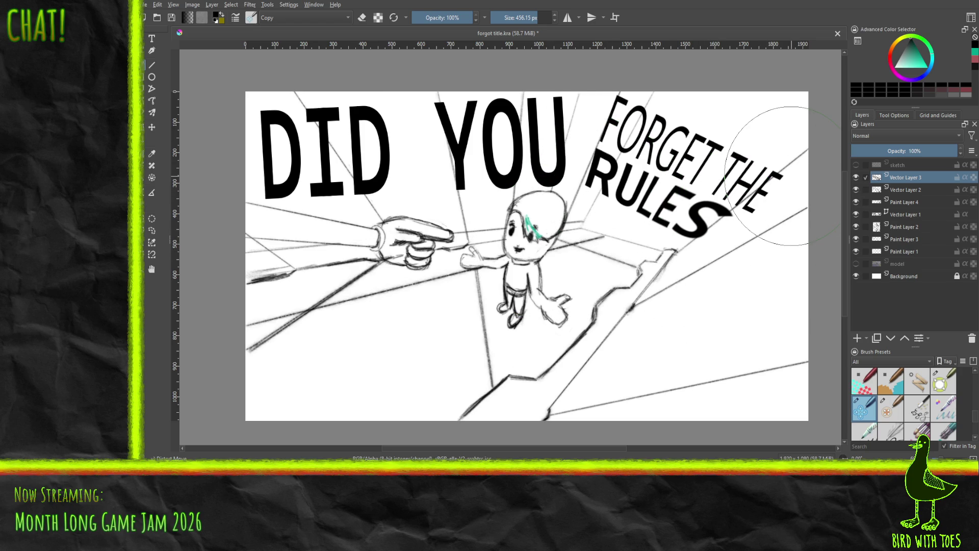
mouse_move(586, 169)
left_mouse_down()
mouse_move(592, 191)
mouse_move(581, 199)
mouse_move(594, 208)
left_mouse_up()
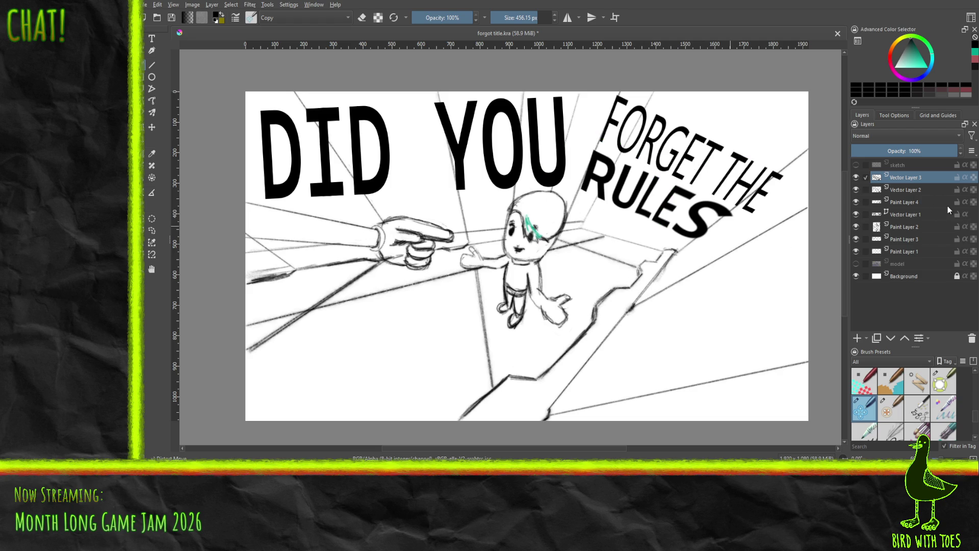
left_click(903, 191)
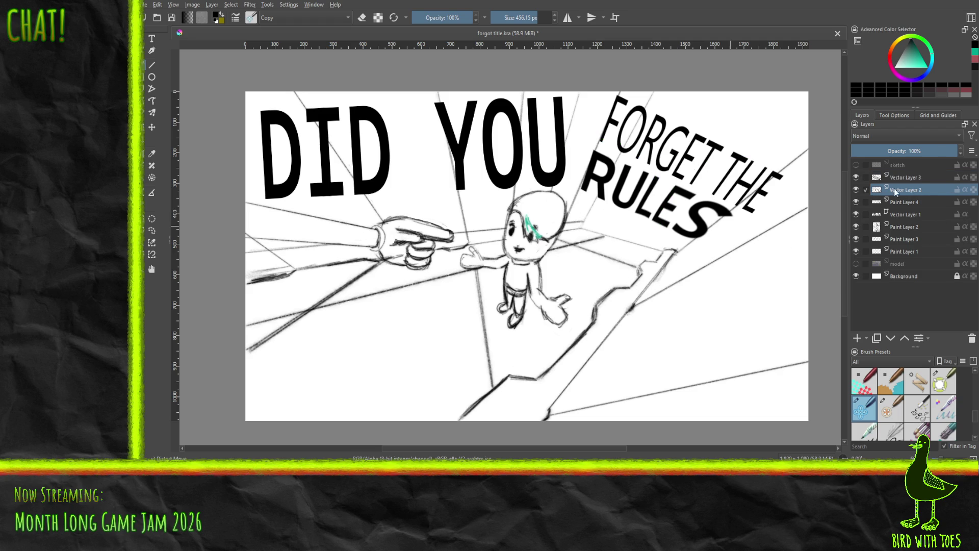
Toggle the FORGET THE and RULES layers' visibility to compare the warped lettering.
left_click(856, 189)
left_click(856, 190)
left_click(902, 179)
left_click(856, 177)
left_click(856, 178)
Select the FORGET THE layer, shrink the brush to about 65 px, then reselect the RULES layer.
left_click(907, 193)
left_click(856, 190)
left_click(856, 191)
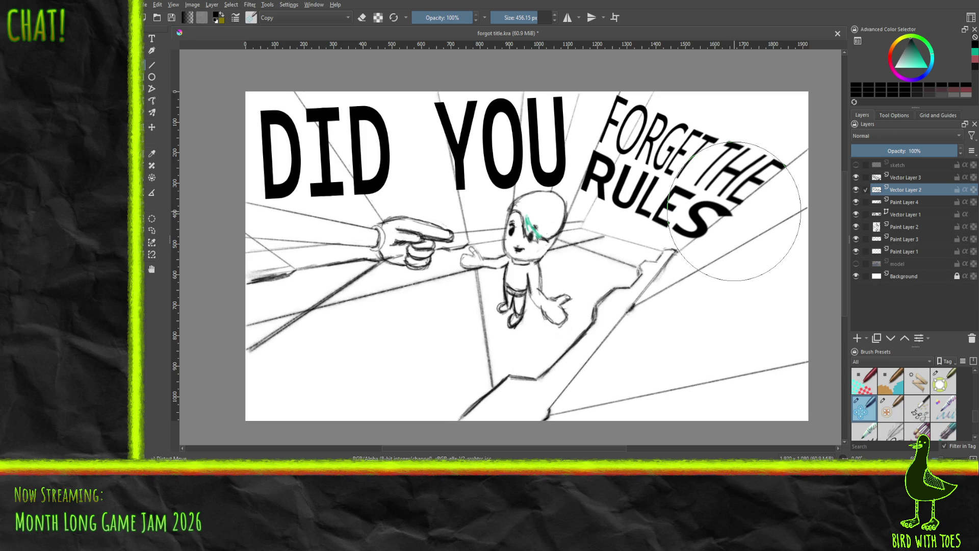
left_click_drag(541, 17, 515, 21)
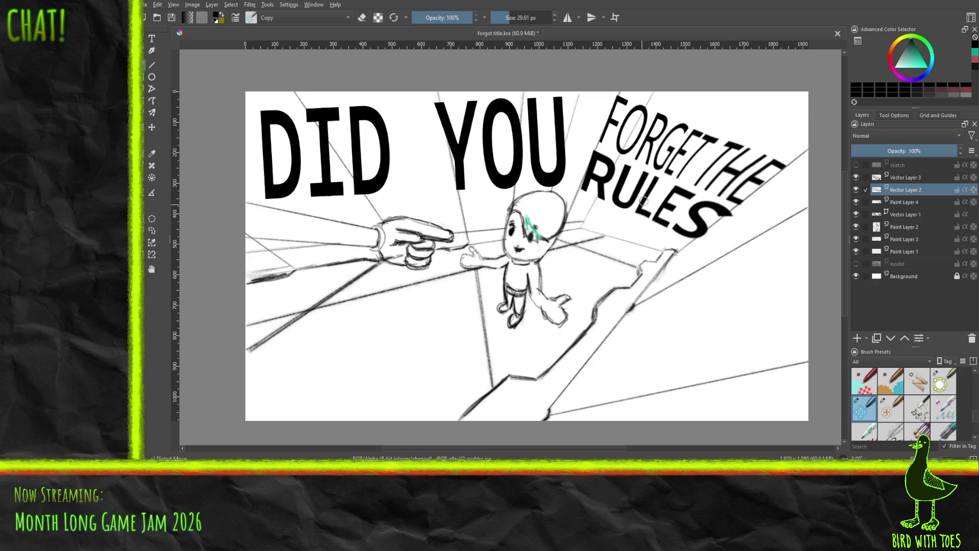
left_click(901, 177)
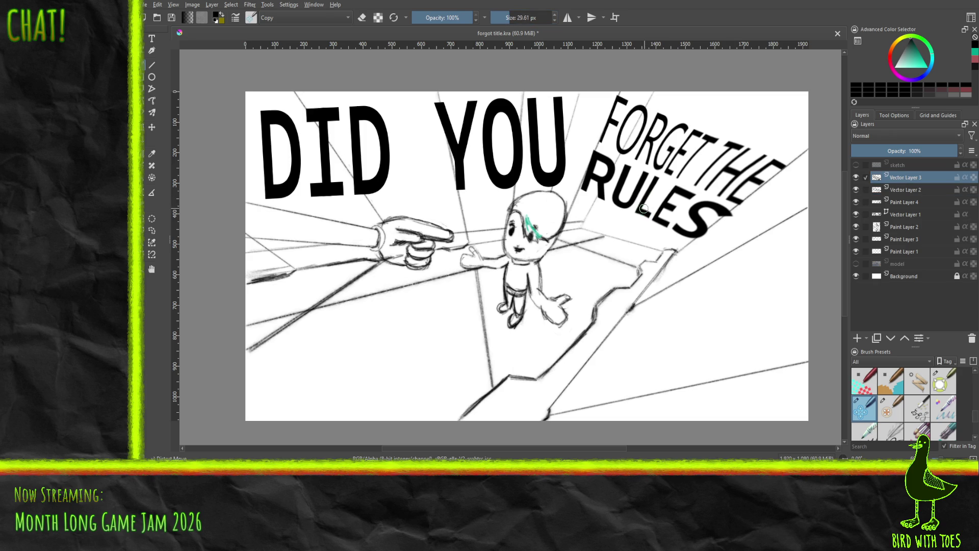
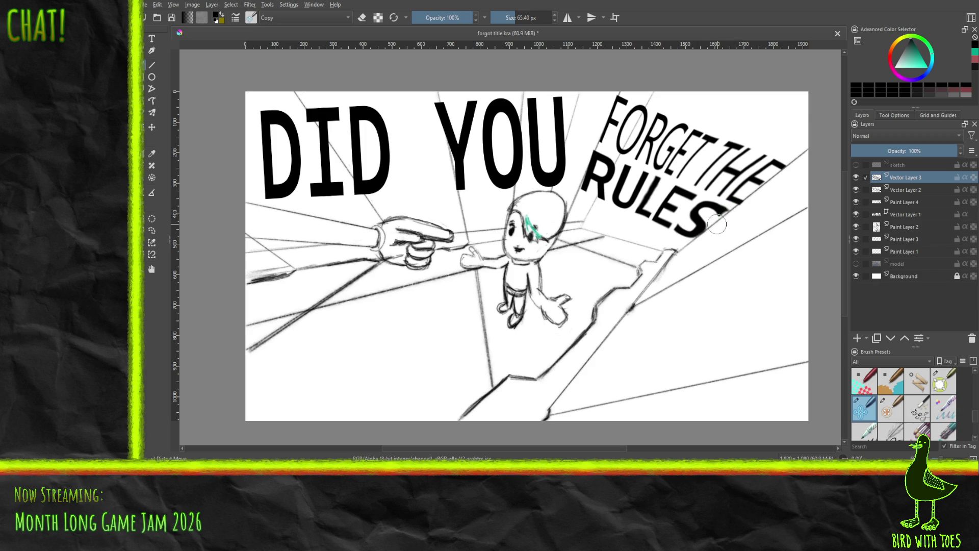
Darken the lower curve of the S in RULES, then enlarge the brush to 197.89 px.
left_click_drag(692, 223, 687, 234)
left_click_drag(519, 19, 523, 19)
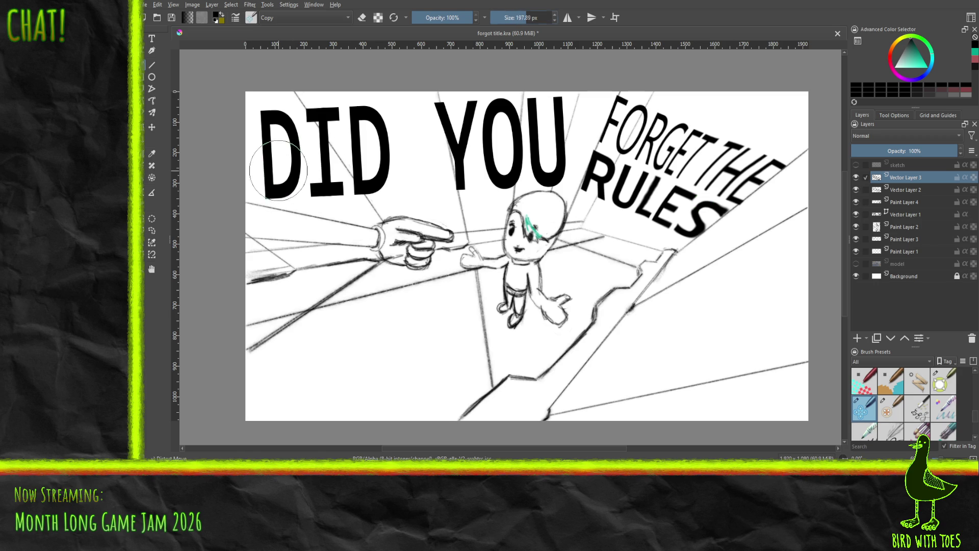
left_click(888, 203)
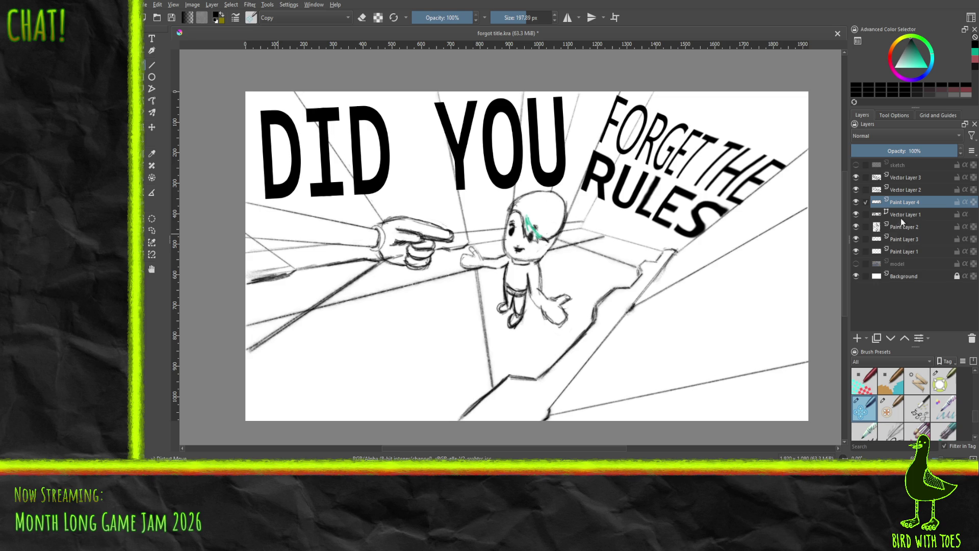
left_click(900, 216)
left_click(856, 214)
left_click(856, 214)
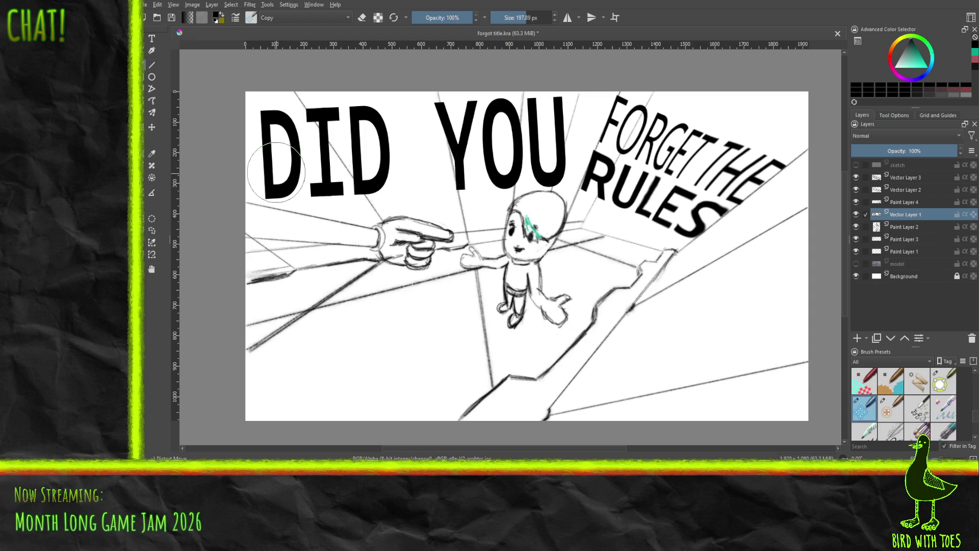
mouse_move(279, 190)
left_mouse_down()
mouse_move(293, 224)
mouse_move(317, 192)
left_mouse_up()
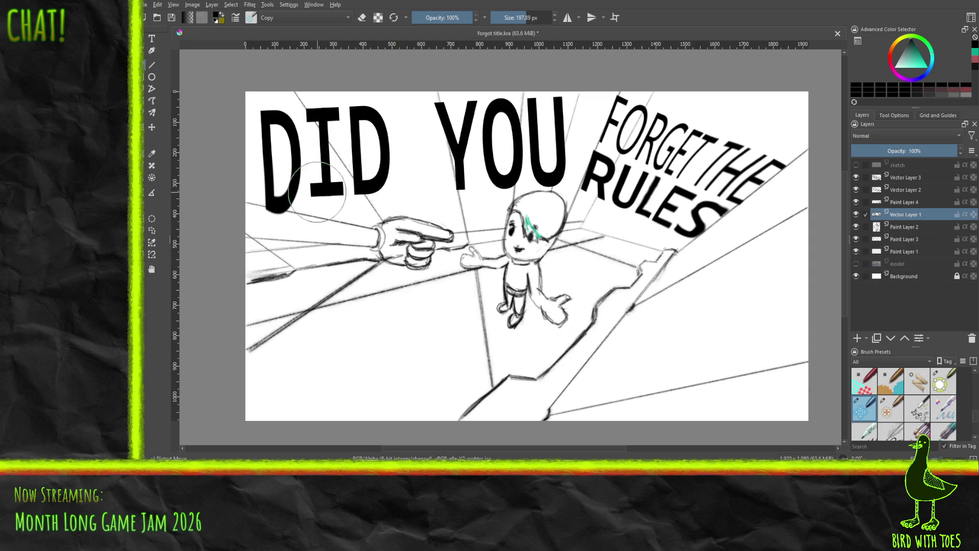
key("ctrl+z")
left_click_drag(525, 17, 538, 17)
mouse_move(287, 157)
left_mouse_down()
mouse_move(294, 168)
mouse_move(292, 155)
mouse_move(299, 166)
mouse_move(346, 157)
mouse_move(301, 189)
mouse_move(355, 177)
left_mouse_up()
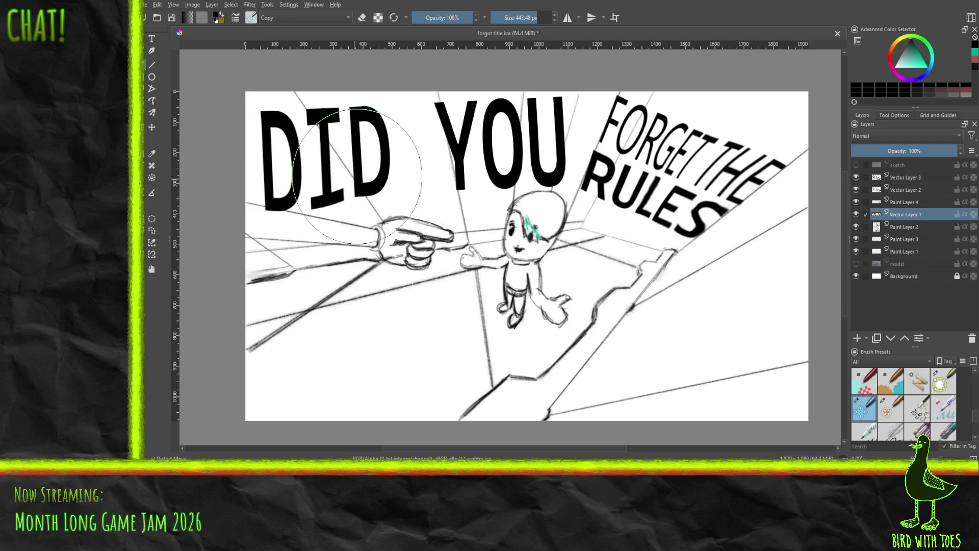
mouse_move(465, 173)
left_mouse_down()
mouse_move(326, 176)
mouse_move(331, 166)
mouse_move(283, 204)
left_mouse_up()
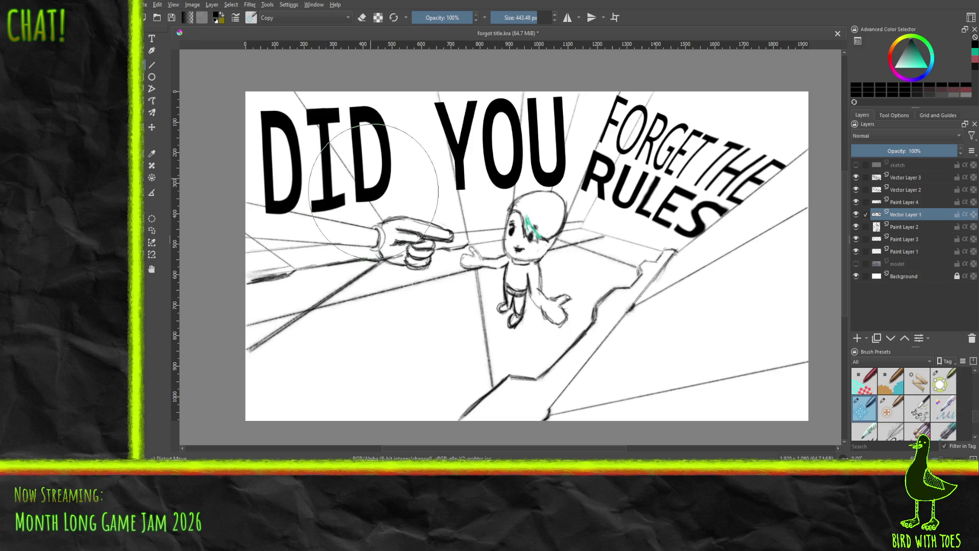
key("ctrl+z")
key("ctrl+z")
key("ctrl+z")
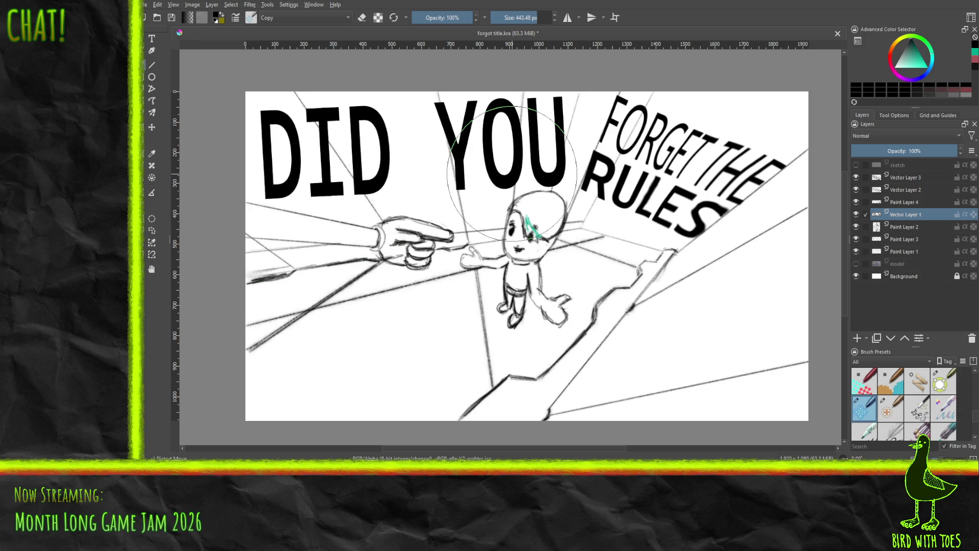
Pull DID YOU's bottom-left corner down, rotate it slightly clockwise, skew its tops left, and commit.
left_click(151, 128)
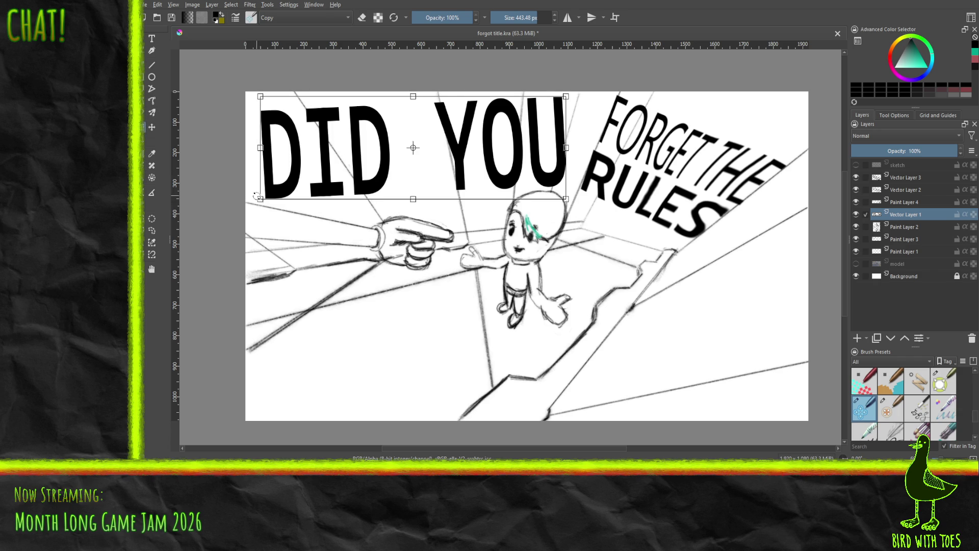
left_click_drag(254, 200, 331, 206)
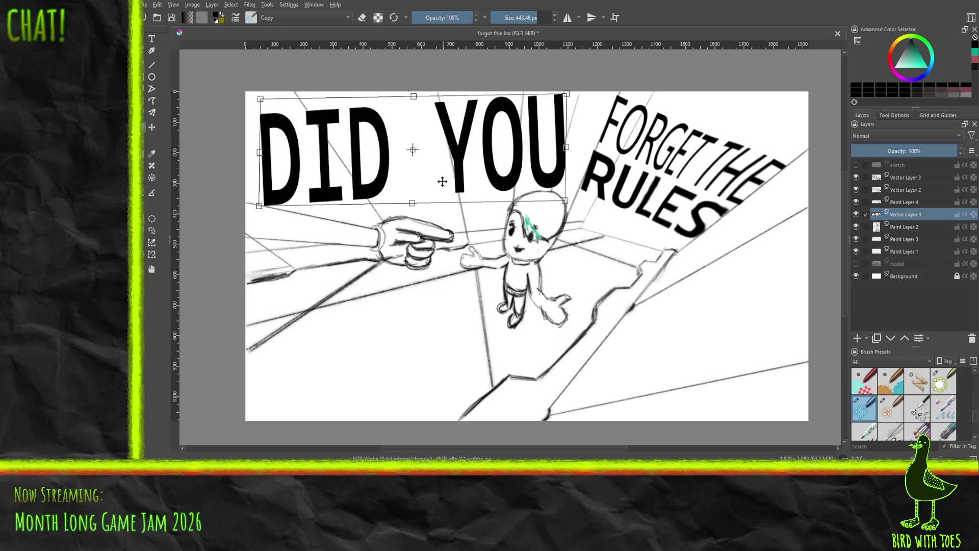
mouse_move(410, 216)
left_mouse_down()
mouse_move(406, 227)
mouse_move(424, 228)
mouse_move(433, 215)
left_mouse_up()
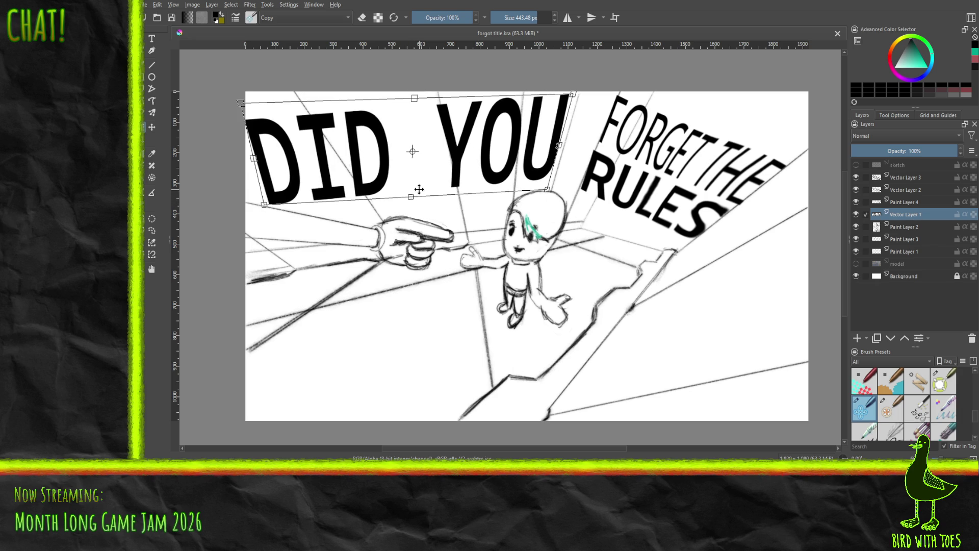
left_click_drag(431, 193, 427, 193)
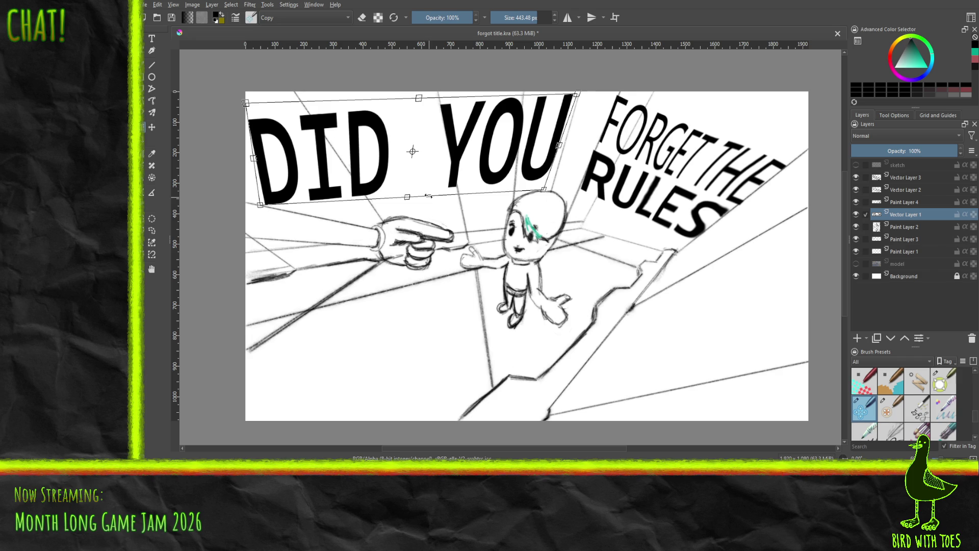
key("Return")
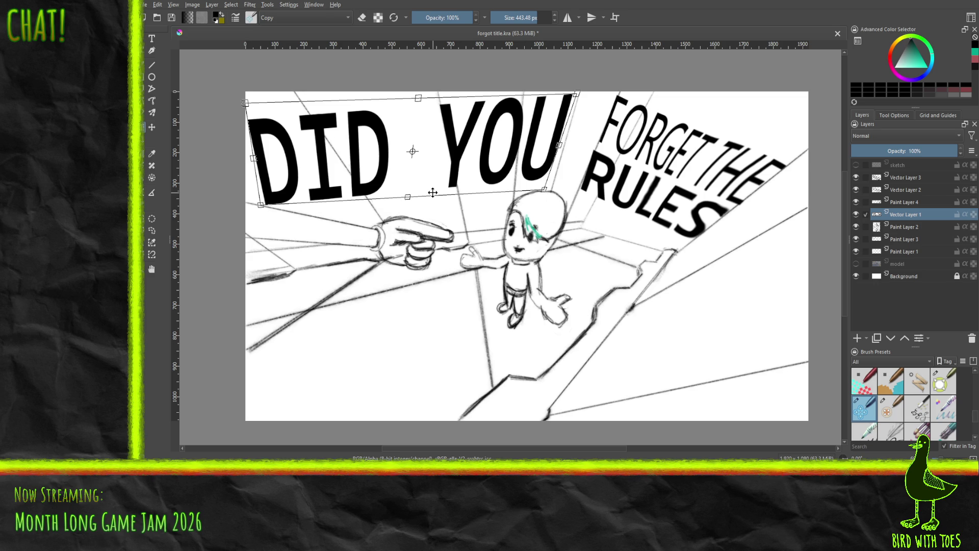
key("Return")
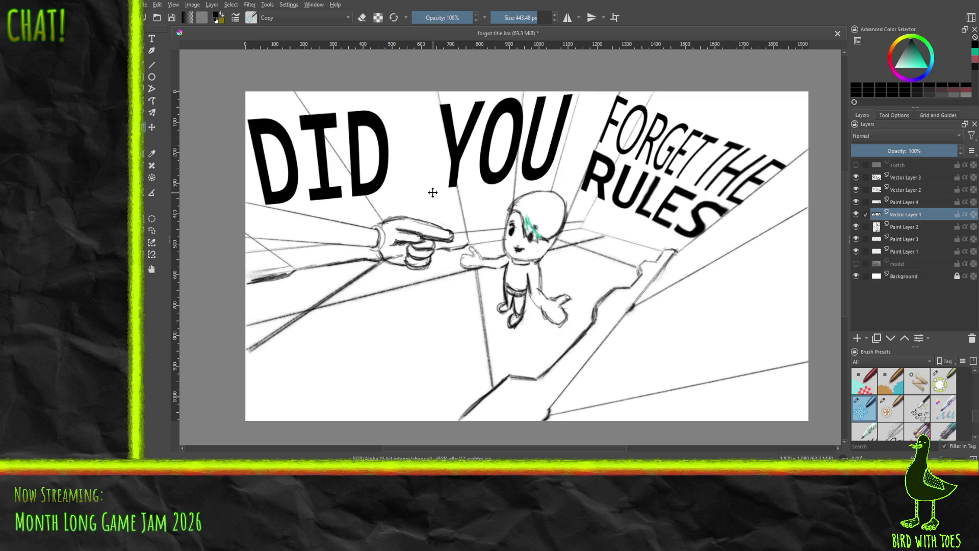
Nudge DID YOU's left edge and bottom-left corner, then apply the perspective warp.
left_click(144, 128)
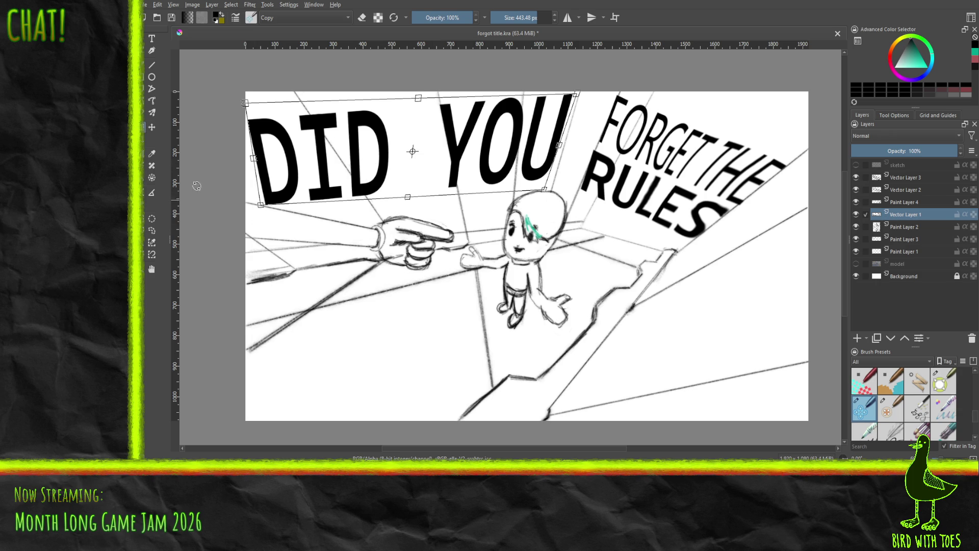
key("Return")
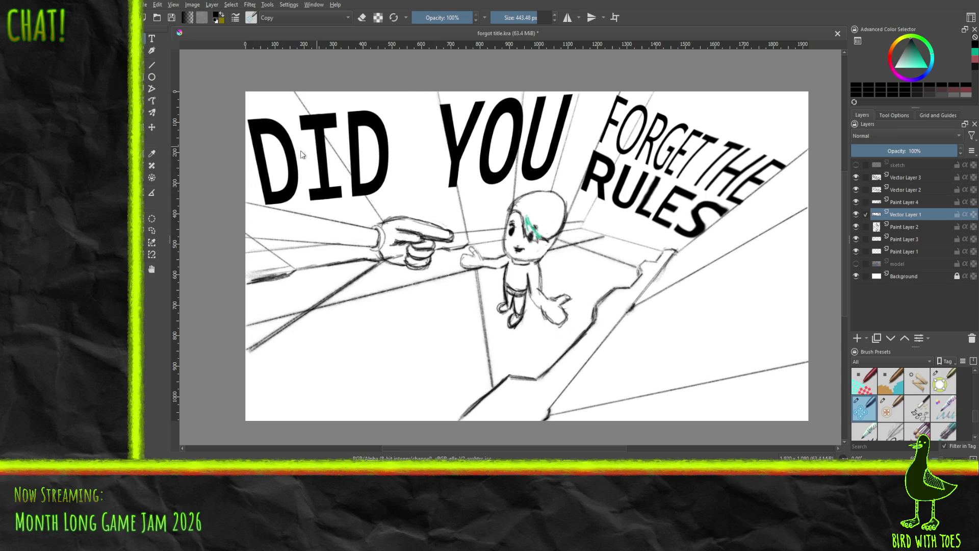
left_click(144, 142)
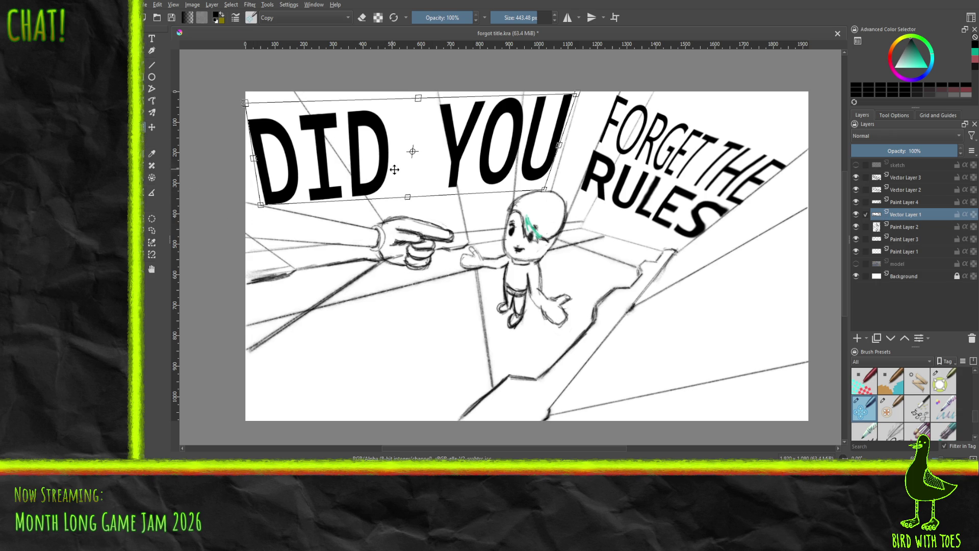
left_click_drag(260, 189, 259, 193)
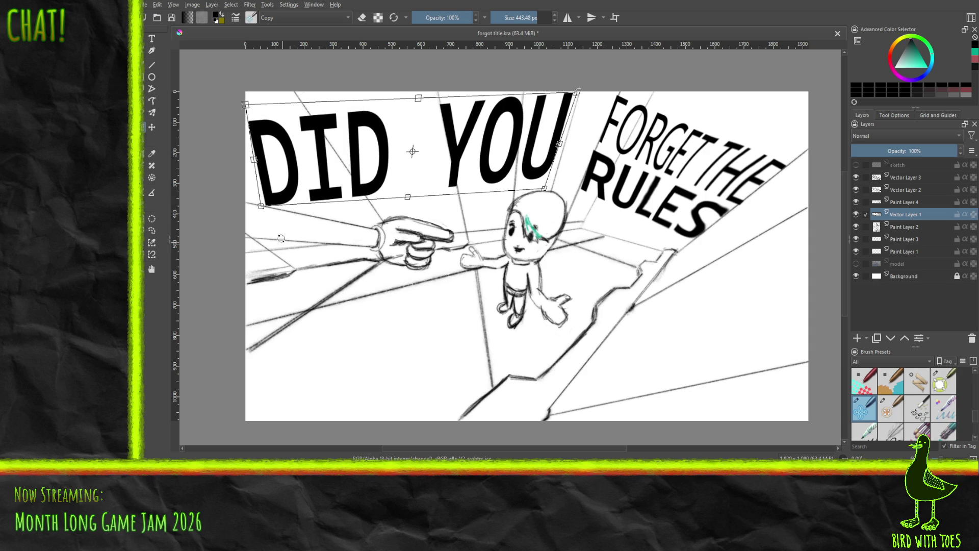
left_click(261, 206)
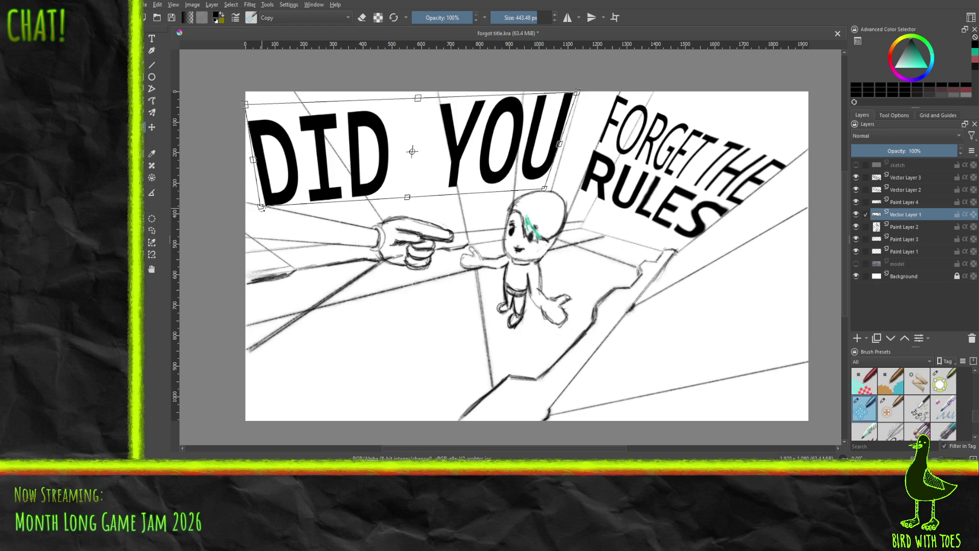
left_click(261, 206)
left_click(262, 206)
key("Return")
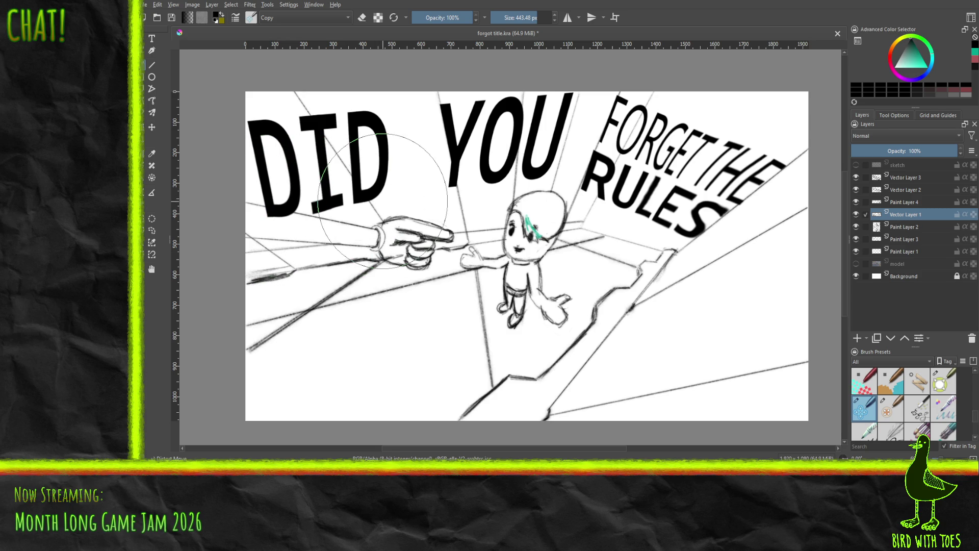
Try other brush presets and a 1000 px size, then box-select the word DID.
left_click(943, 382)
key("bracketright")
key("bracketright")
key("bracketright")
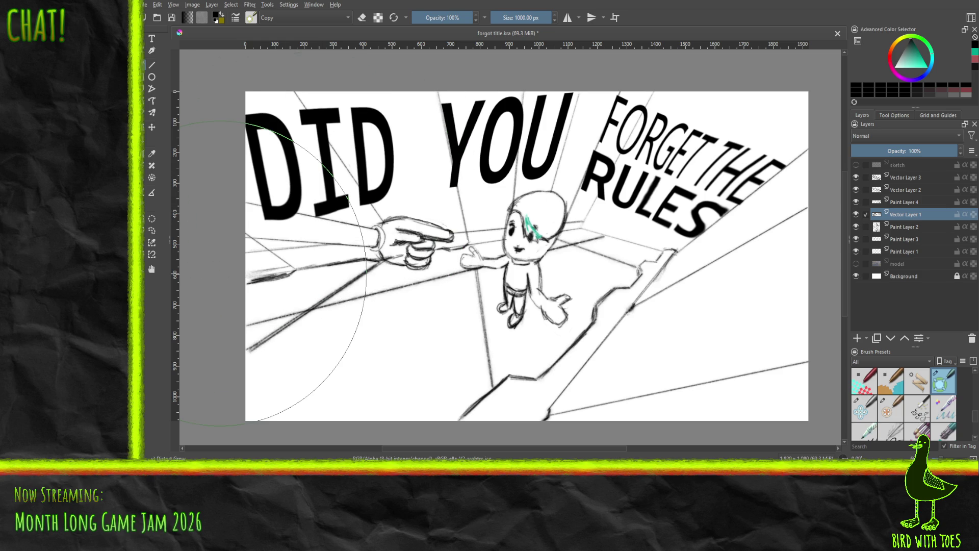
left_click(864, 408)
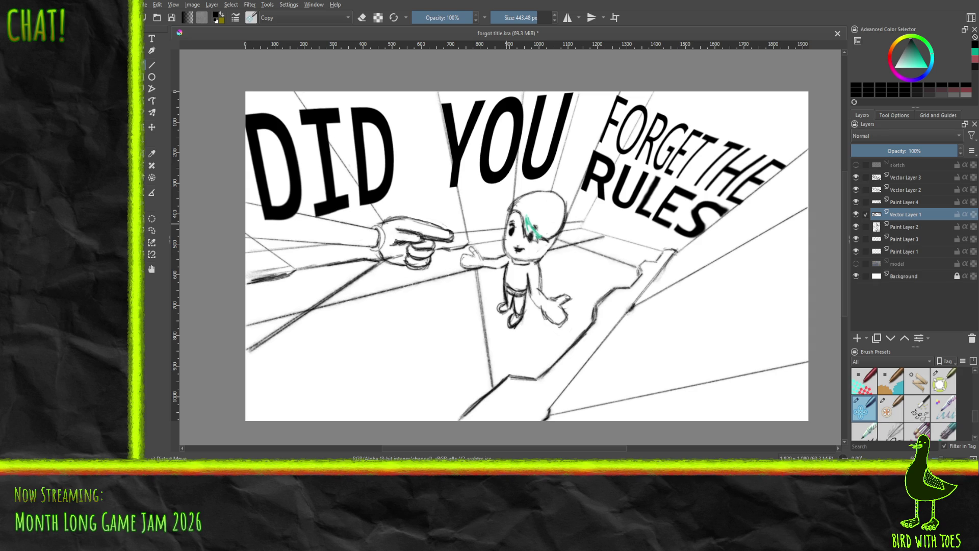
left_click_drag(228, 84, 407, 260)
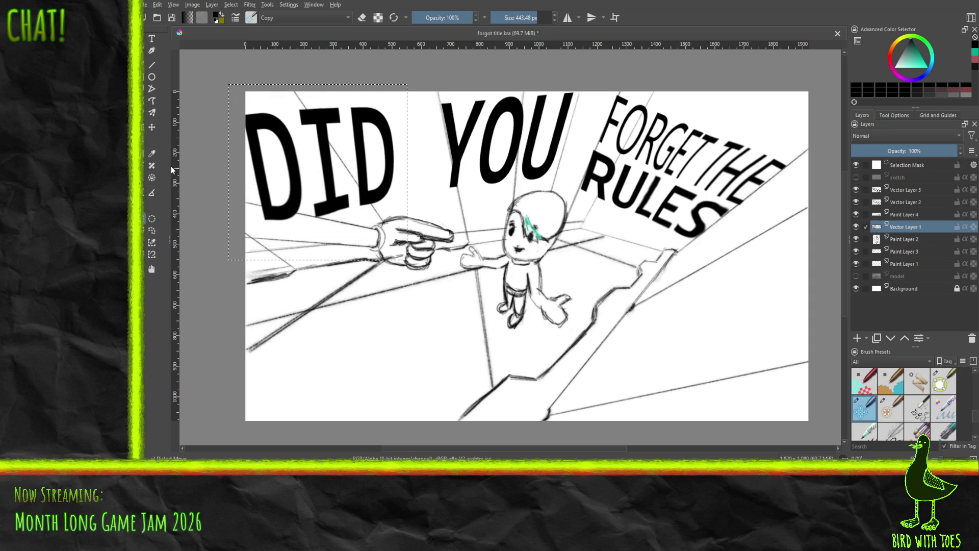
Cut DID onto its own layer and nudge it slightly to the right.
key("ctrl+x")
key("ctrl+v")
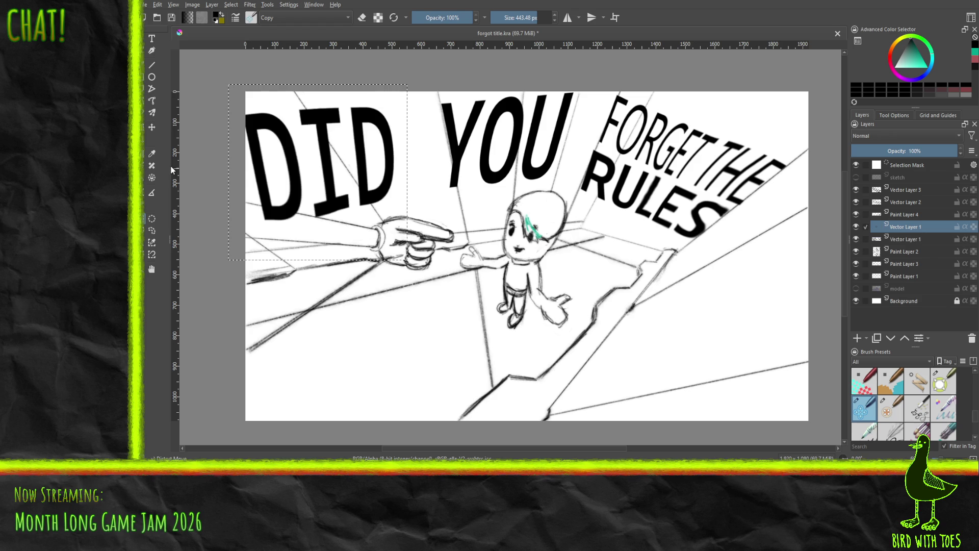
left_click(152, 127)
left_click_drag(341, 175, 376, 175)
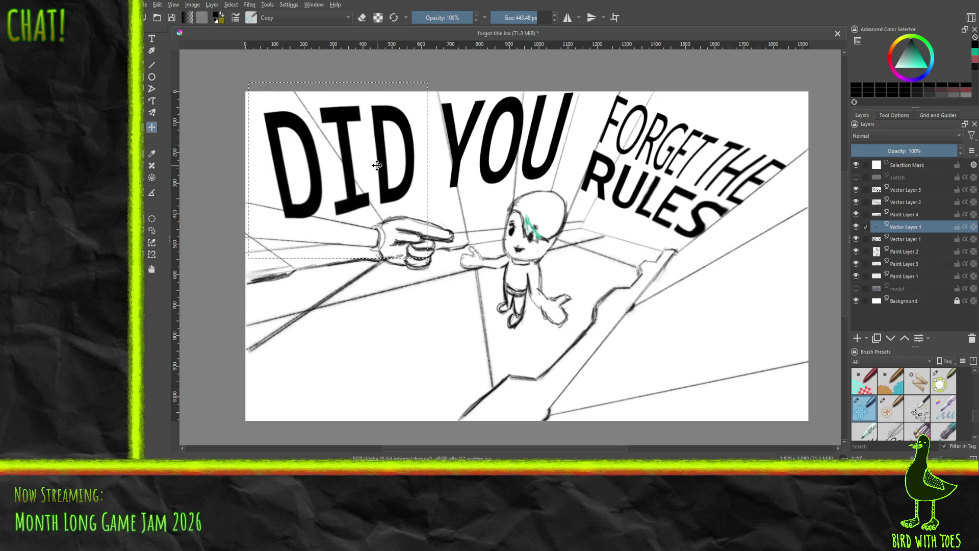
key("ctrl+t")
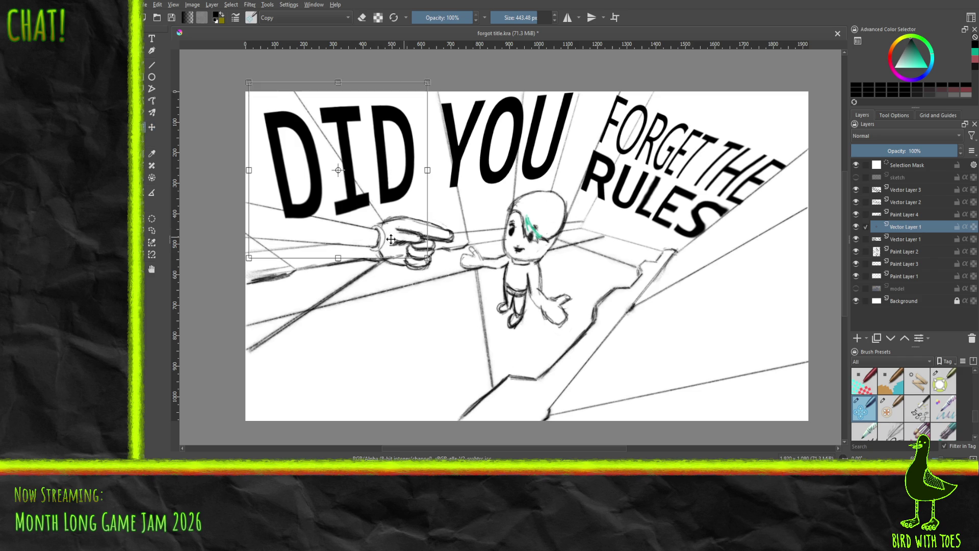
Shear DID along its bottom and tilt it, then undo those changes.
left_click_drag(359, 258, 395, 258)
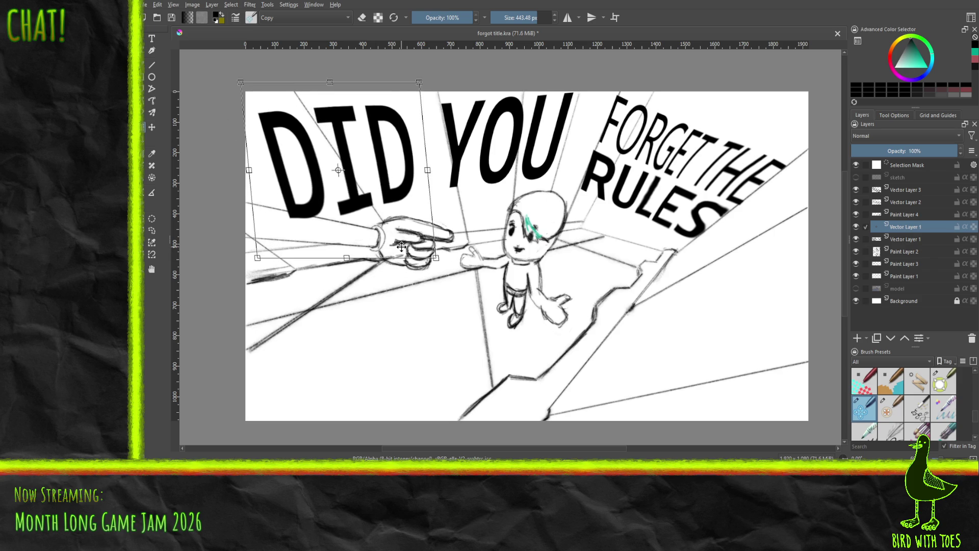
left_click_drag(427, 192, 427, 197)
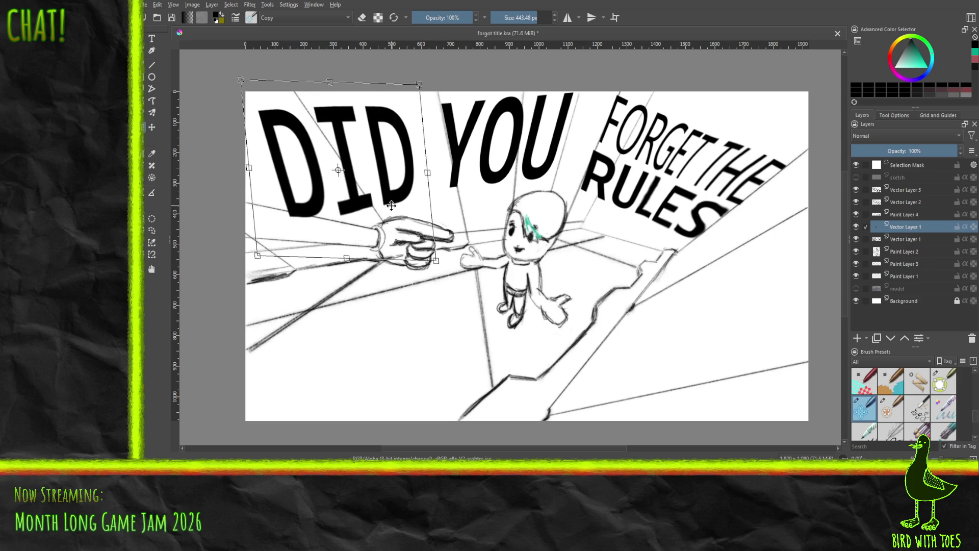
key("Return")
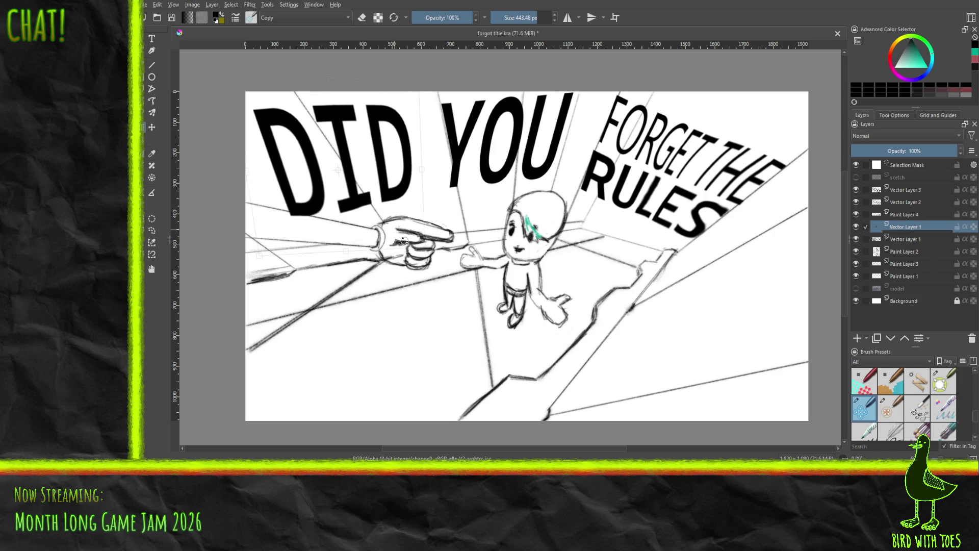
key("ctrl+z")
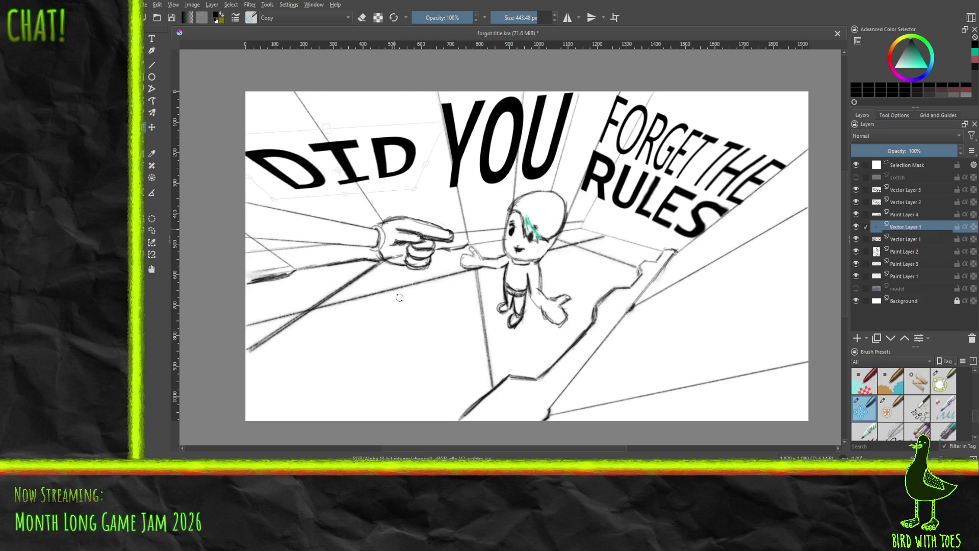
key("ctrl+z")
key("ctrl+z")
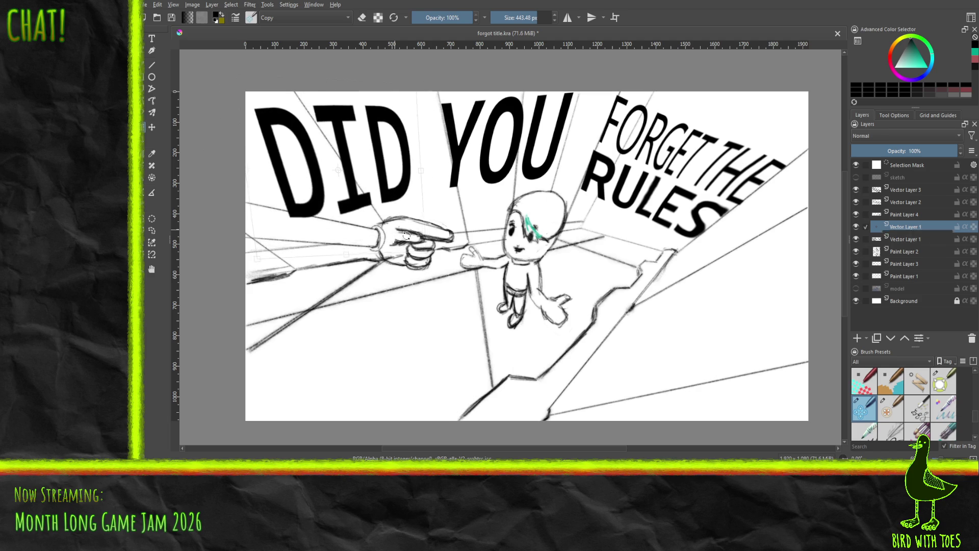
Rotate DID counterclockwise, move it down and slightly right, and apply the transform.
key("ctrl+z")
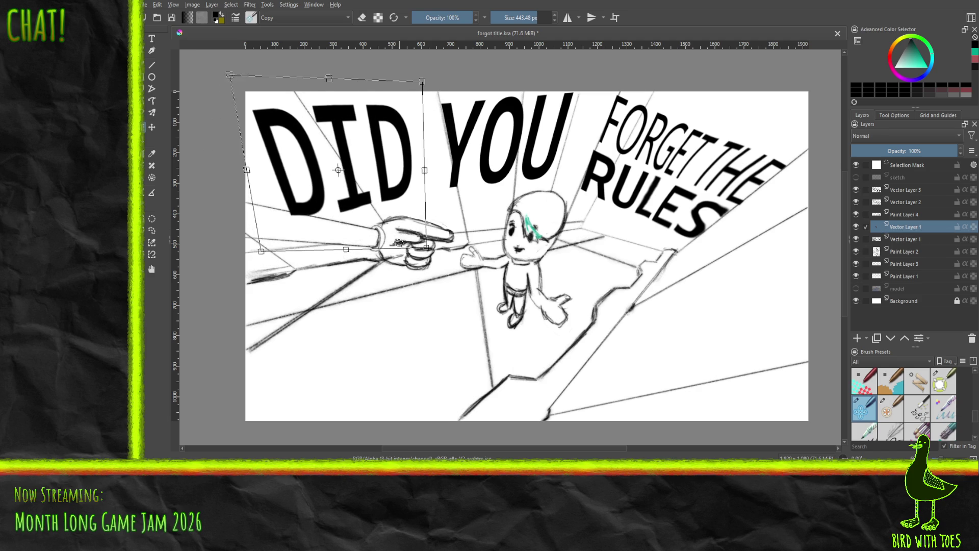
left_click_drag(369, 257, 386, 255)
key("Return")
key("ctrl+z")
key("Return")
mouse_move(370, 176)
left_mouse_down()
mouse_move(371, 192)
mouse_move(365, 187)
left_mouse_up()
left_click_drag(423, 248, 408, 243)
key("Return")
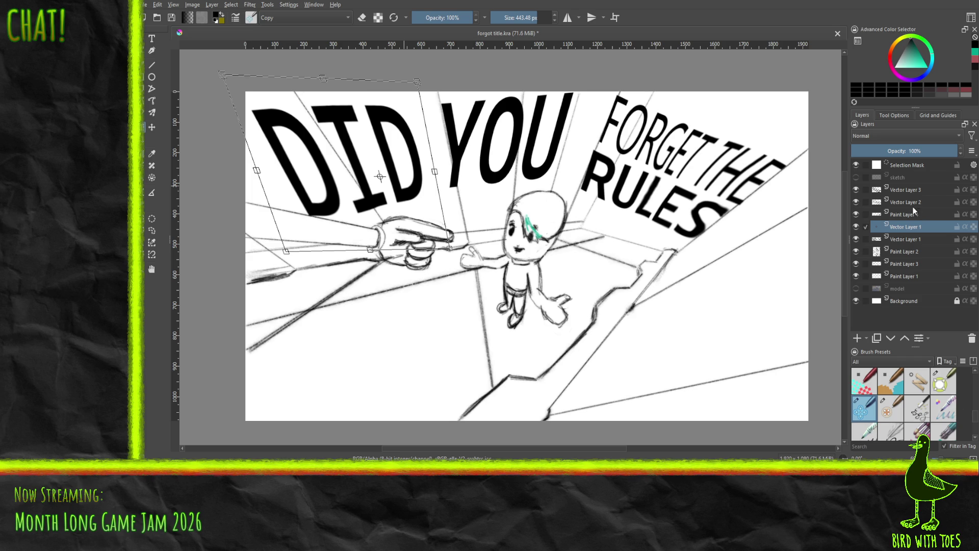
Toggle layer visibility to find the RULES, FORGET THE, DID and character sketch layers.
left_click(907, 189)
left_click(856, 189)
left_click(856, 190)
left_click(899, 203)
left_click(855, 202)
left_click(854, 202)
left_click(905, 226)
left_click(855, 226)
left_click(856, 227)
left_click(910, 238)
left_click(895, 251)
left_click(856, 250)
left_click(856, 251)
Clear the selection and move the character sketch slightly right and down.
left_click(152, 127)
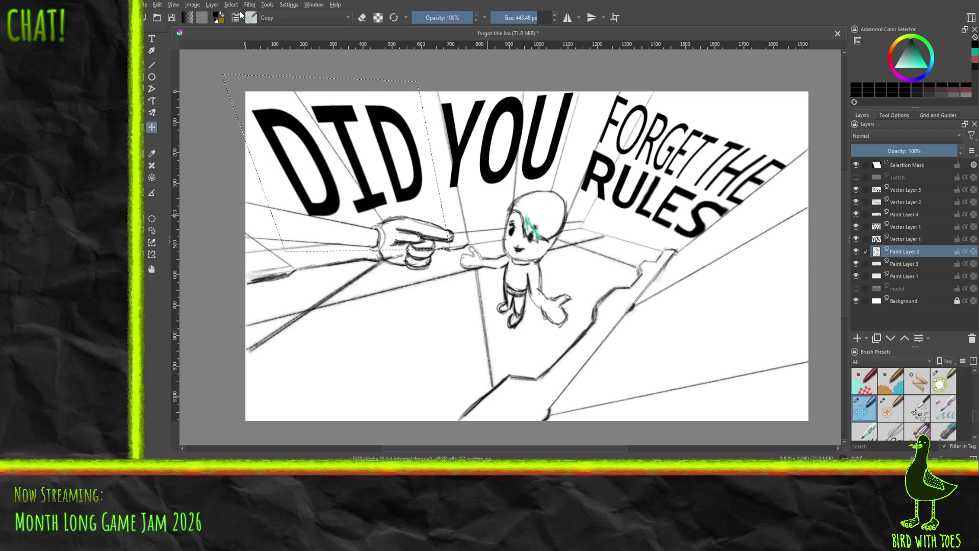
key("ctrl+shift+a")
left_click_drag(523, 280, 545, 283)
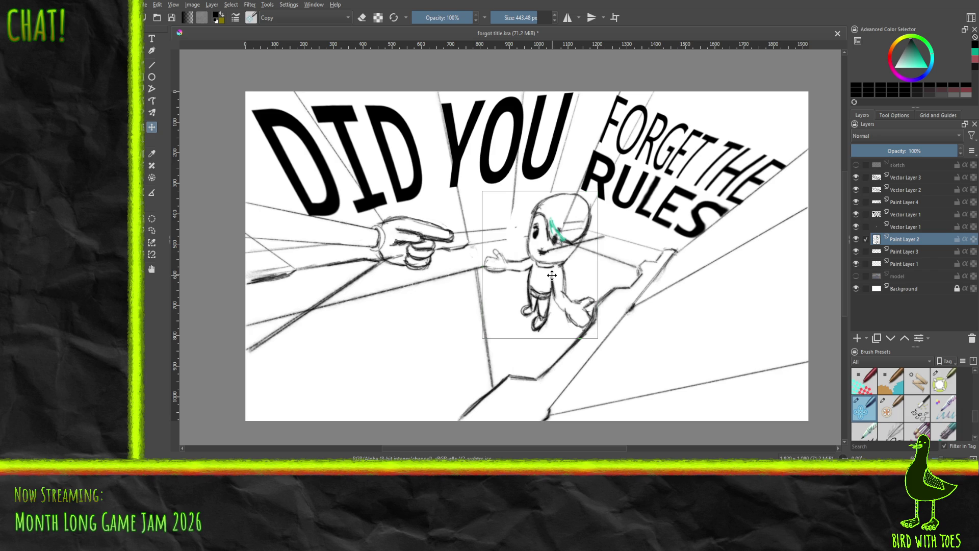
left_click(152, 64)
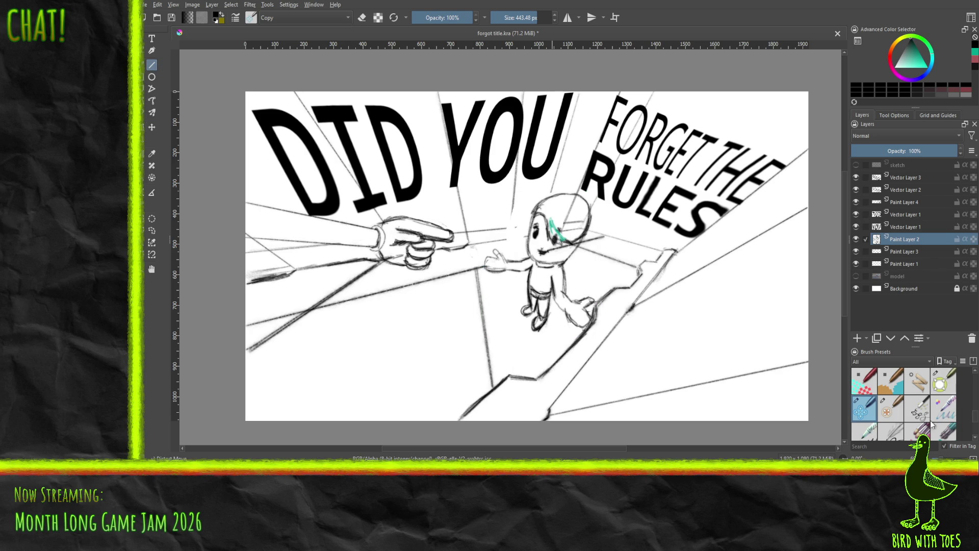
Draw short Pencil 1 Sketch strokes around the character's head and face, undoing unwanted ones.
scroll(976, 417, "up", 3)
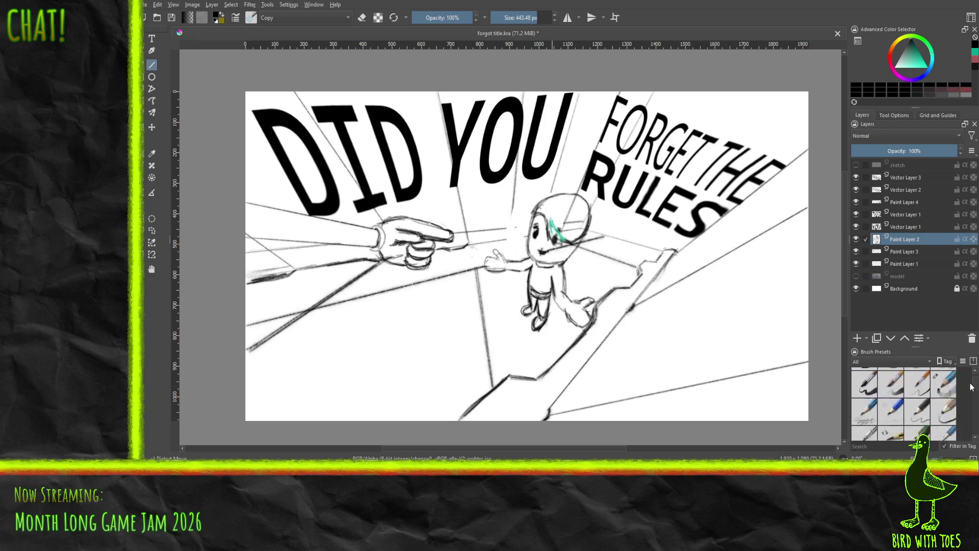
left_click(945, 429)
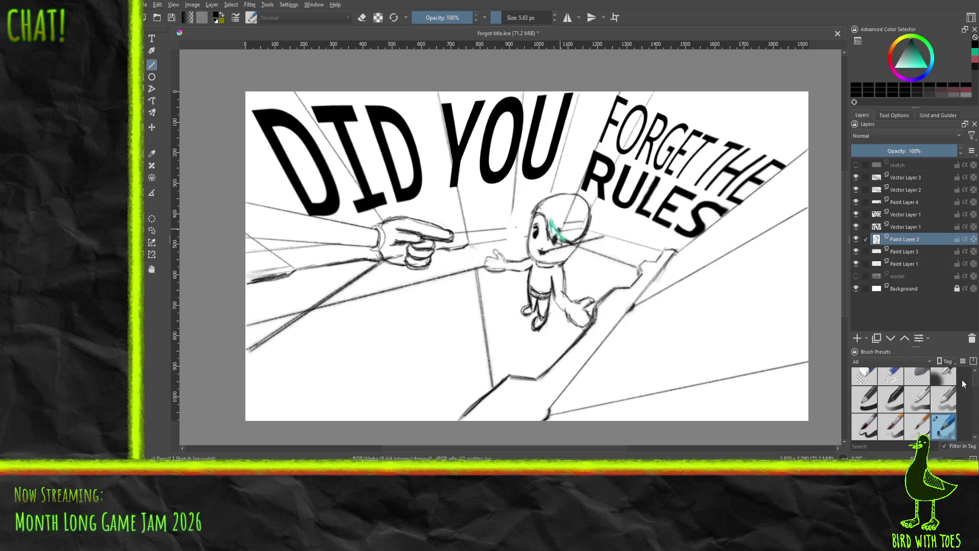
left_click_drag(467, 245, 513, 239)
key("ctrl+z")
left_click_drag(534, 236, 527, 226)
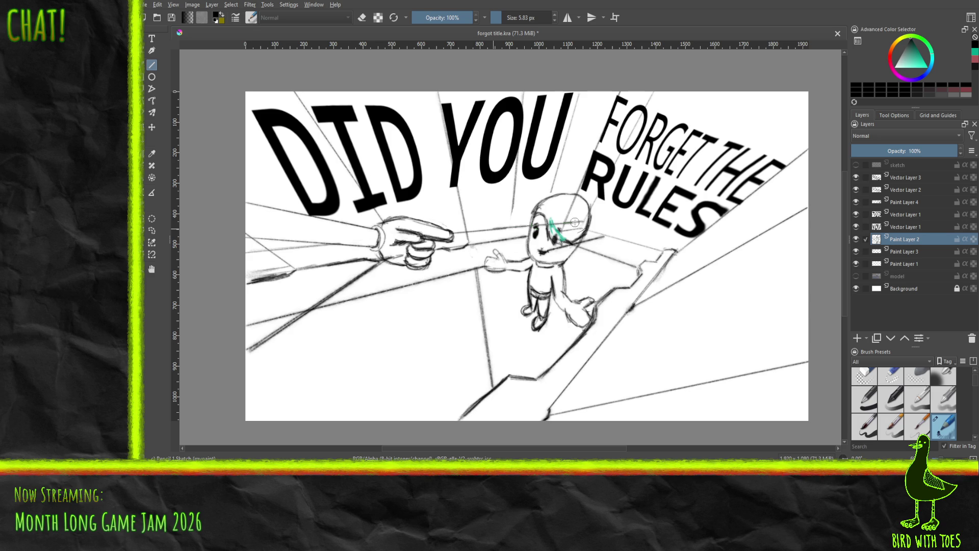
left_click_drag(524, 200, 510, 238)
key("ctrl+z")
key("ctrl+z")
left_click_drag(561, 196, 555, 200)
Redo the character's move and toggle Paint Layers 1–3 to inspect them, ending on Paint Layer 1.
left_click(862, 252)
left_click(862, 240)
left_click(860, 240)
left_click(858, 240)
key("ctrl+z")
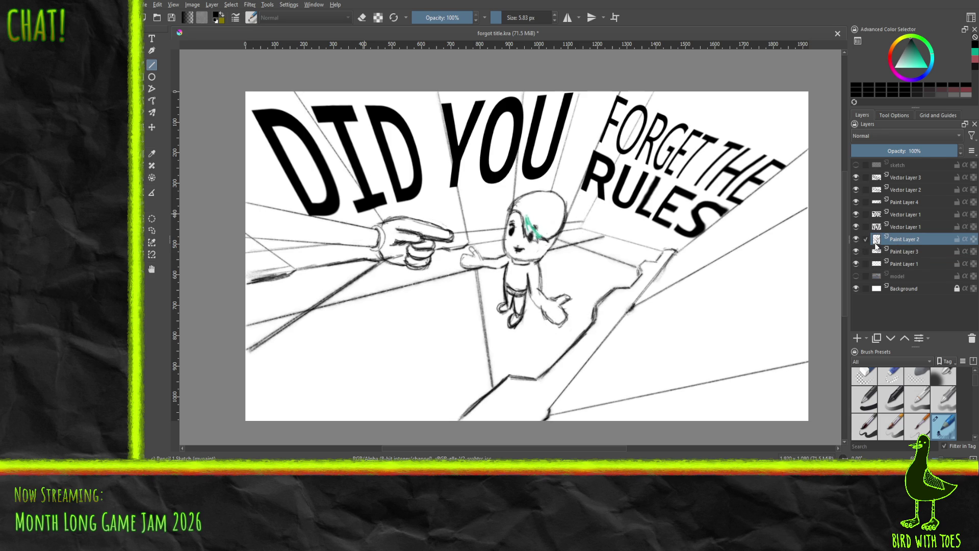
key("ctrl+shift+z")
left_click(902, 253)
left_click(858, 254)
left_click(859, 254)
left_click(858, 253)
left_click(859, 252)
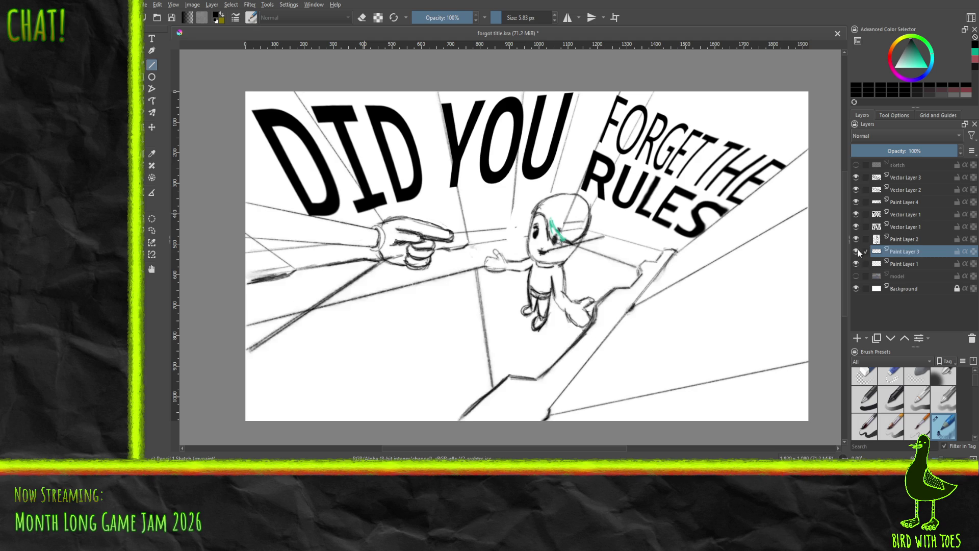
left_click(907, 263)
left_click(858, 261)
left_click(857, 261)
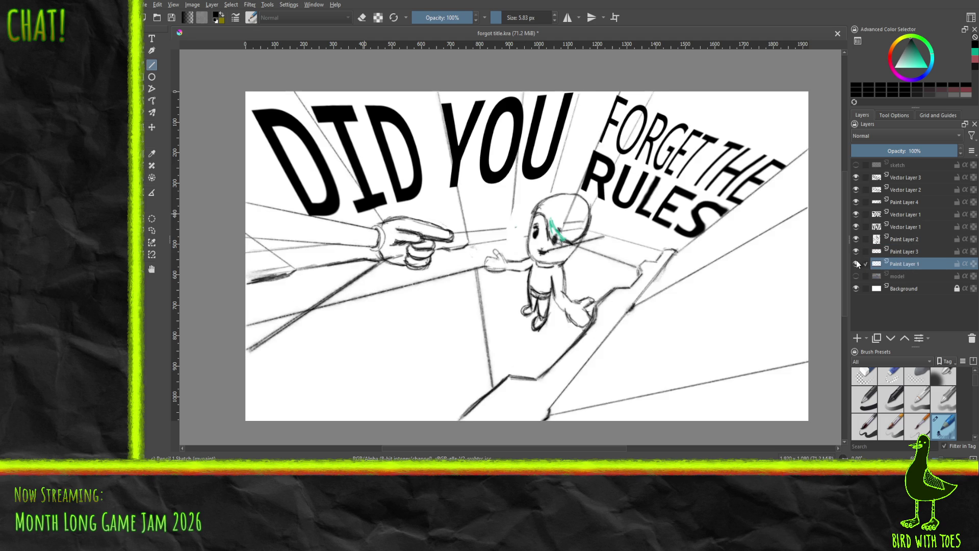
Draw straight guide lines from the hand and between the YOU letters to the character's head.
left_click_drag(484, 243, 528, 236)
key("ctrl+z")
key("ctrl+z")
key("ctrl+z")
key("ctrl+z")
left_click_drag(468, 232, 574, 222)
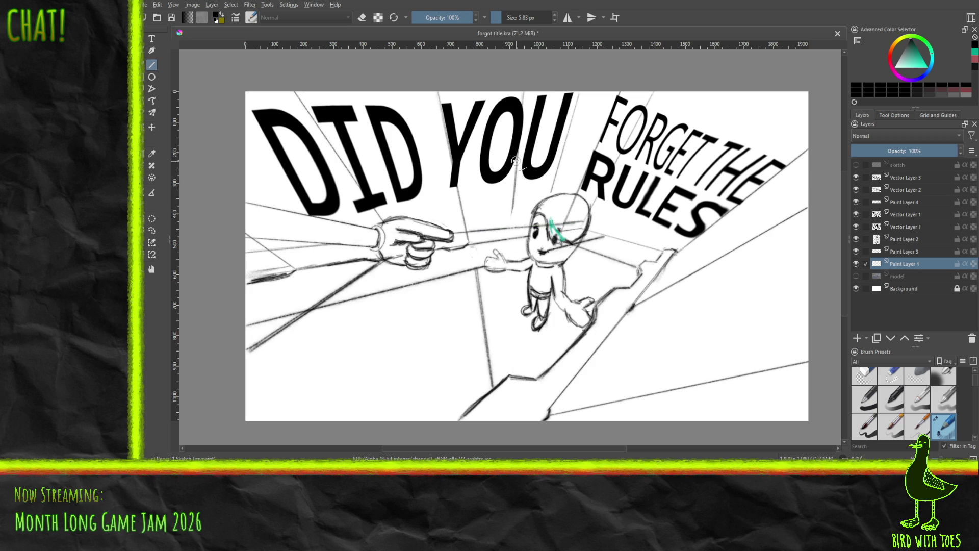
left_click_drag(517, 164, 511, 235)
left_click_drag(509, 238, 509, 238)
mouse_move(580, 92)
left_mouse_down()
mouse_move(543, 231)
mouse_move(550, 198)
left_mouse_up()
key("ctrl+z")
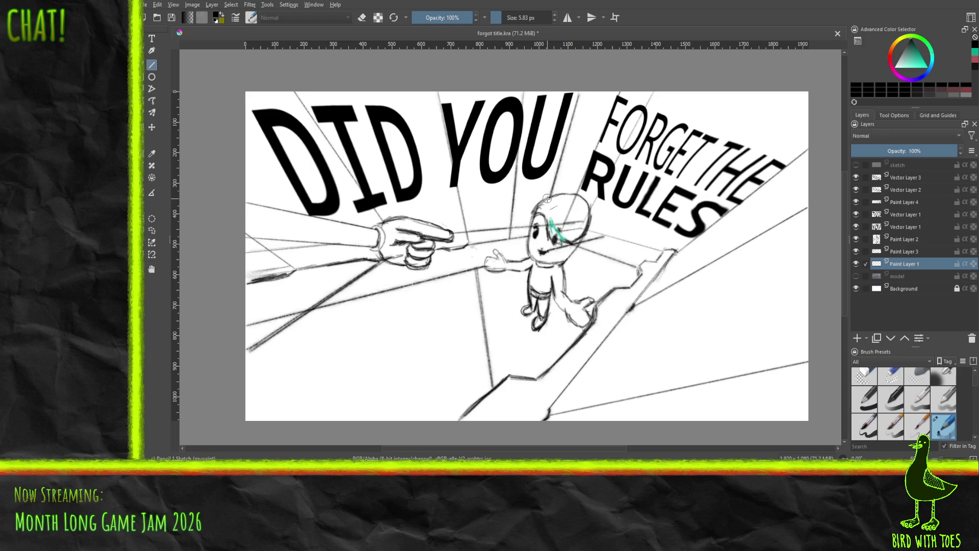
Erase stray lines on the character's head and mouth with Eraser Small on Paint Layers 1 and 3.
left_click(891, 381)
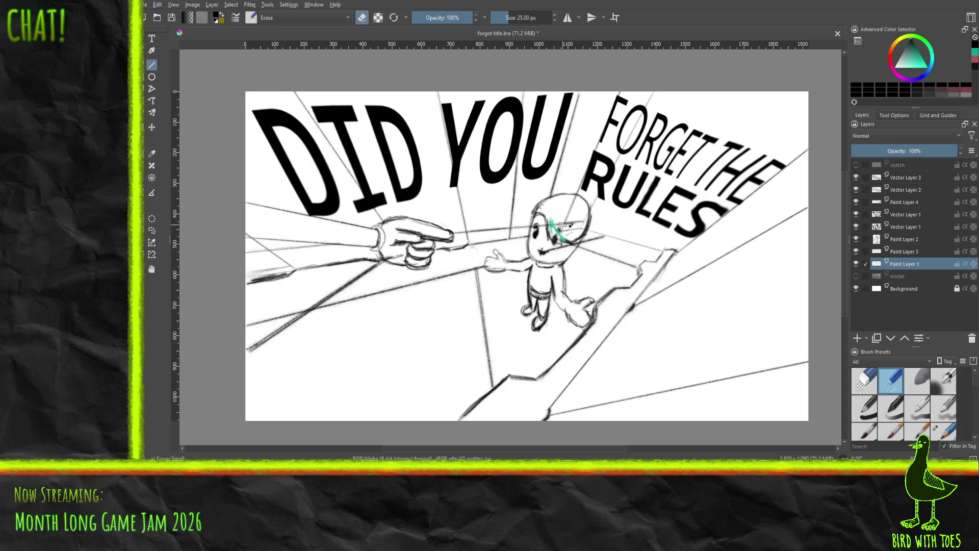
left_click(143, 38)
left_click(144, 65)
mouse_move(562, 218)
left_mouse_down()
mouse_move(564, 230)
mouse_move(538, 228)
mouse_move(575, 228)
left_mouse_up()
left_click(914, 252)
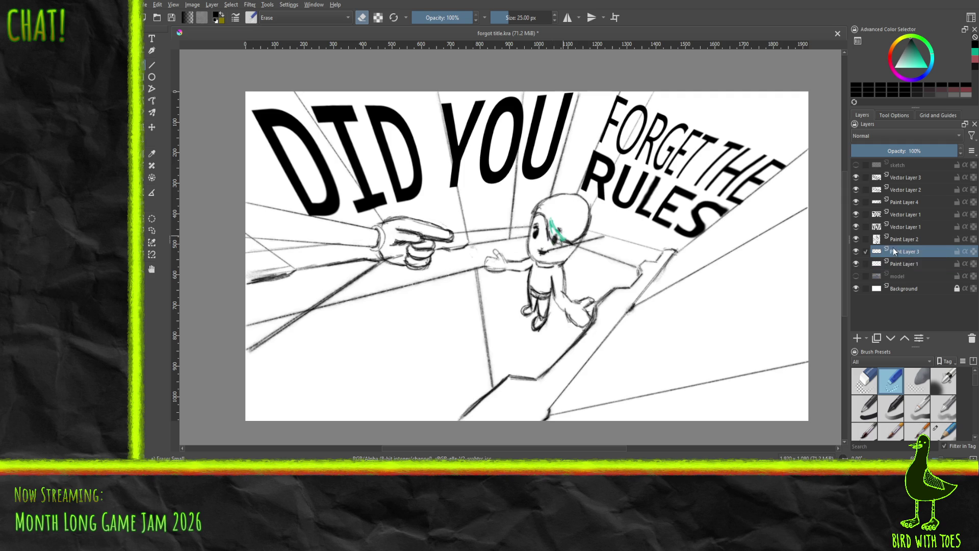
left_click_drag(551, 253, 576, 240)
Toggle the character sketch and pointing-hand layers to check the cleanup.
left_click(856, 238)
left_click(856, 238)
left_click(905, 263)
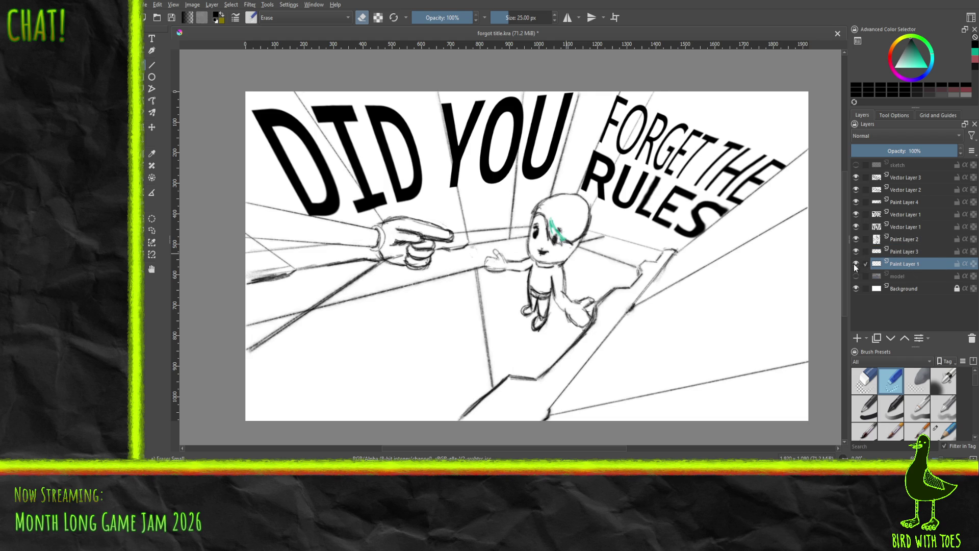
left_click(906, 203)
left_click(856, 202)
left_click(856, 202)
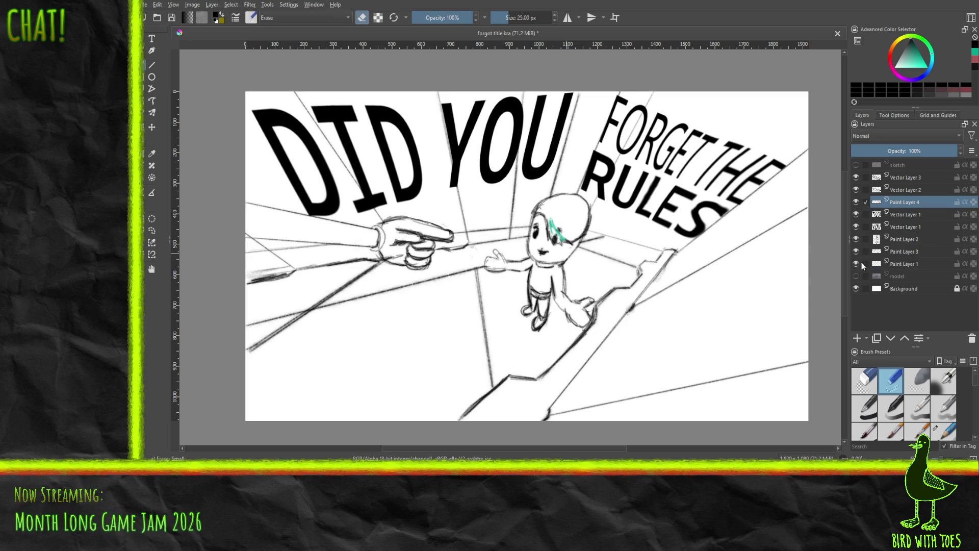
left_click(857, 263)
left_click(855, 264)
left_click(856, 251)
left_click(855, 252)
left_click(856, 239)
left_click(856, 239)
left_click(855, 289)
left_click(856, 288)
left_click(856, 277)
left_click(855, 277)
left_click(854, 276)
left_click(856, 276)
left_click(855, 177)
left_click(855, 177)
left_click(855, 177)
left_click(855, 177)
left_click(855, 191)
left_click(855, 191)
left_click(856, 203)
left_click(856, 203)
left_click(855, 218)
left_click(856, 218)
left_click(856, 227)
left_click(855, 227)
left_click(855, 239)
left_click(856, 242)
left_click(856, 252)
left_click(857, 252)
left_click(905, 253)
left_click(856, 251)
left_click(856, 252)
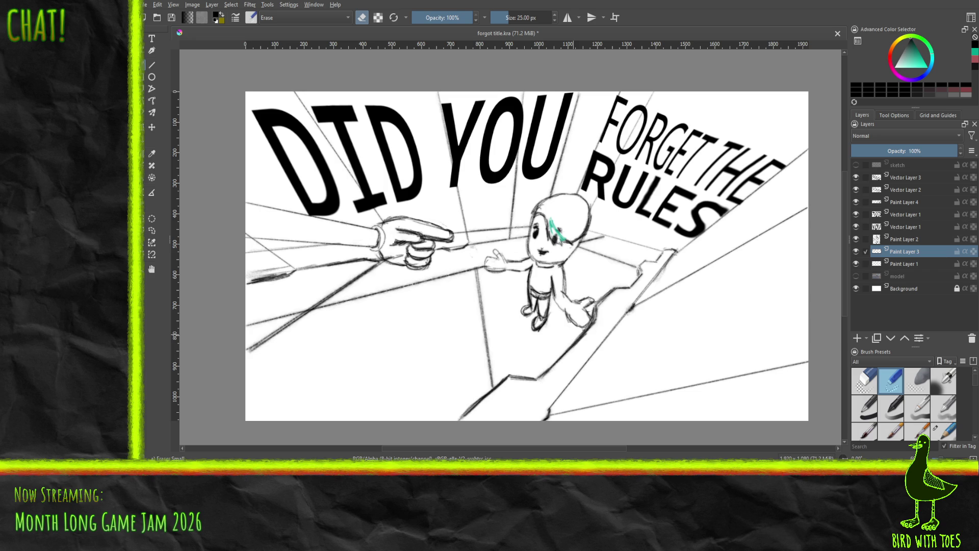
mouse_move(583, 330)
left_mouse_down()
mouse_move(591, 308)
mouse_move(571, 346)
left_mouse_up()
left_click(904, 240)
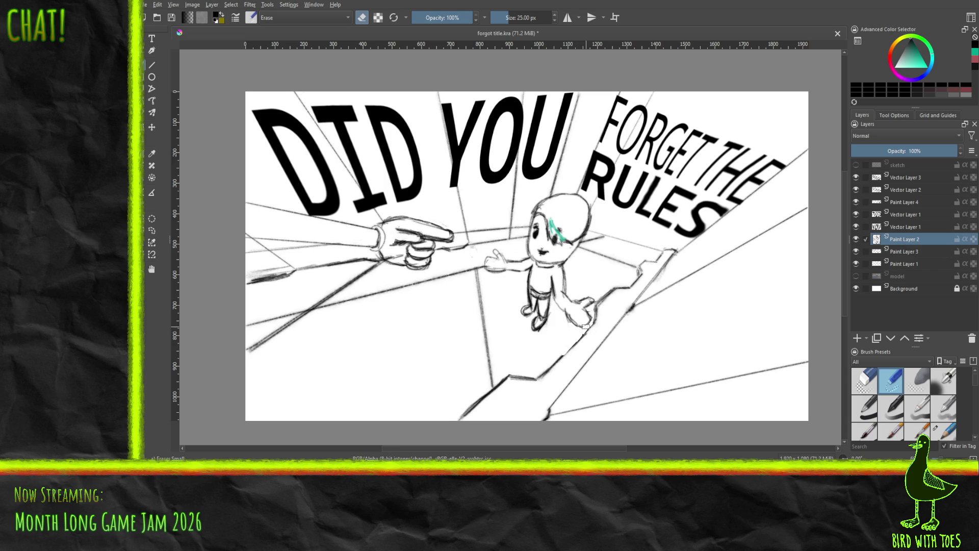
left_click_drag(586, 325, 574, 320)
key("ctrl+s")
left_click(855, 238)
left_click(855, 238)
left_click(907, 253)
left_click(856, 251)
left_click(856, 251)
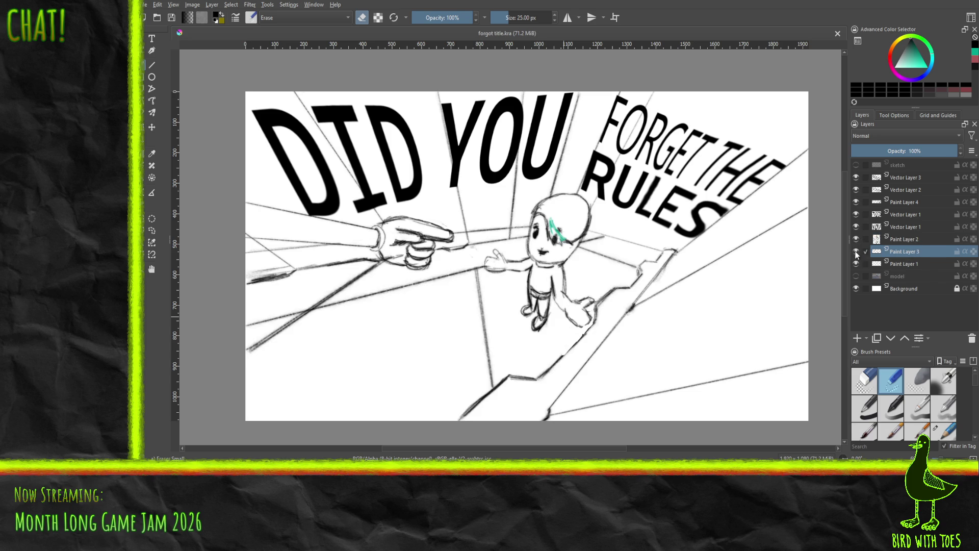
left_click(856, 251)
left_click(855, 251)
left_click(856, 251)
left_click(856, 252)
left_click(941, 429)
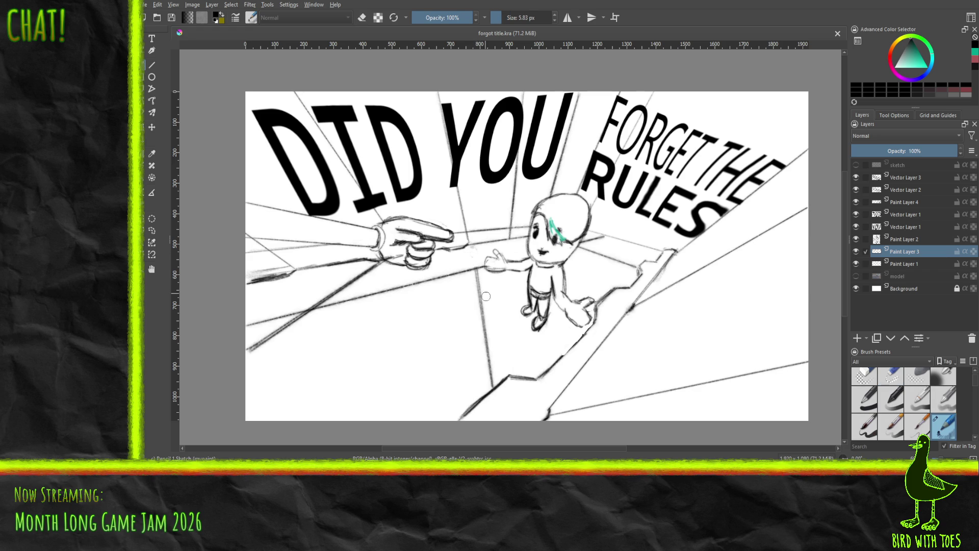
Replace a freehand pencil stroke with a straight guide line down the floor, then save forgot title.kra.
left_click_drag(479, 294, 476, 263)
key("ctrl+z")
left_click_drag(481, 308, 470, 246)
left_click_drag(494, 388, 470, 245)
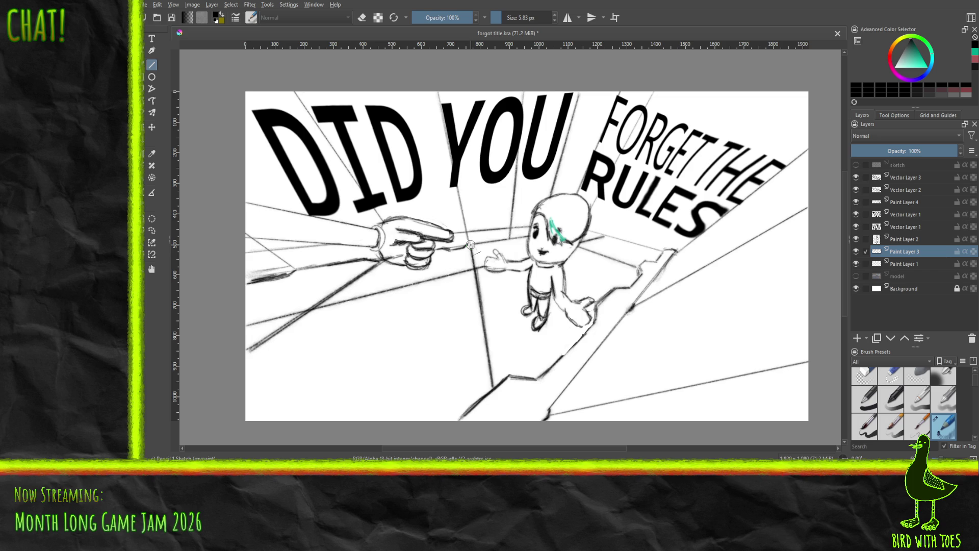
key("ctrl+s")
Add Paint Layer 5 above the model layer and show the 3D model reference.
left_click(901, 276)
left_click(857, 338)
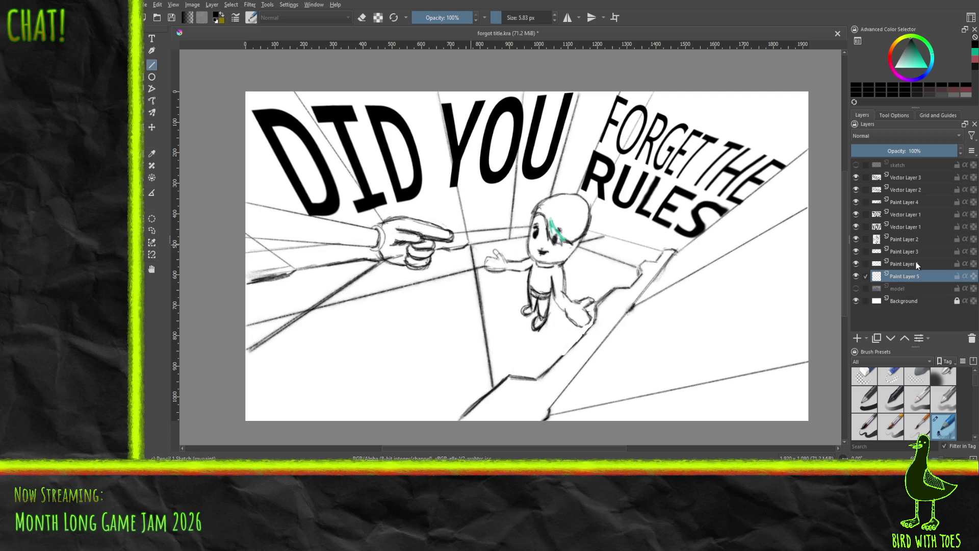
left_click(856, 288)
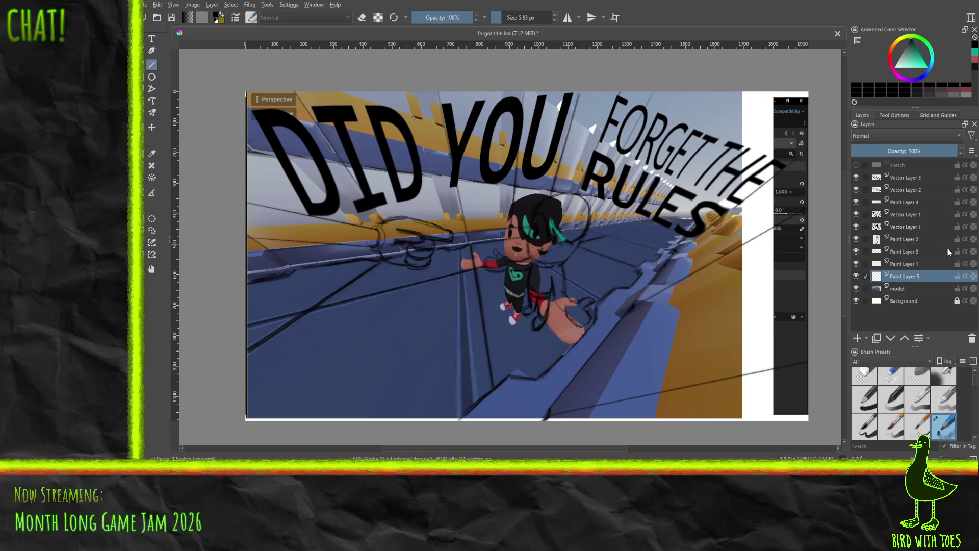
Sample the floor's blue from the reference, hide the model, and switch to a 40 px basic brush.
left_click(152, 154)
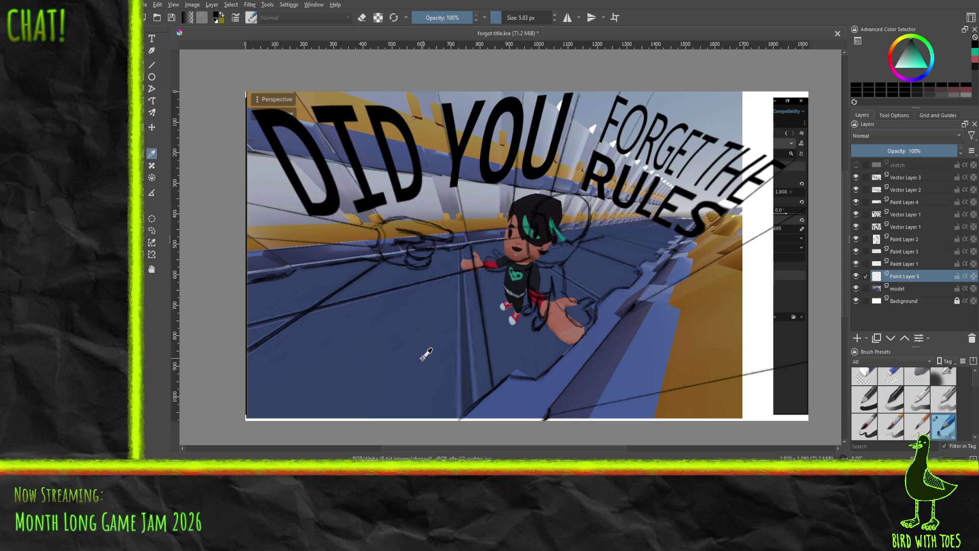
left_click(414, 371)
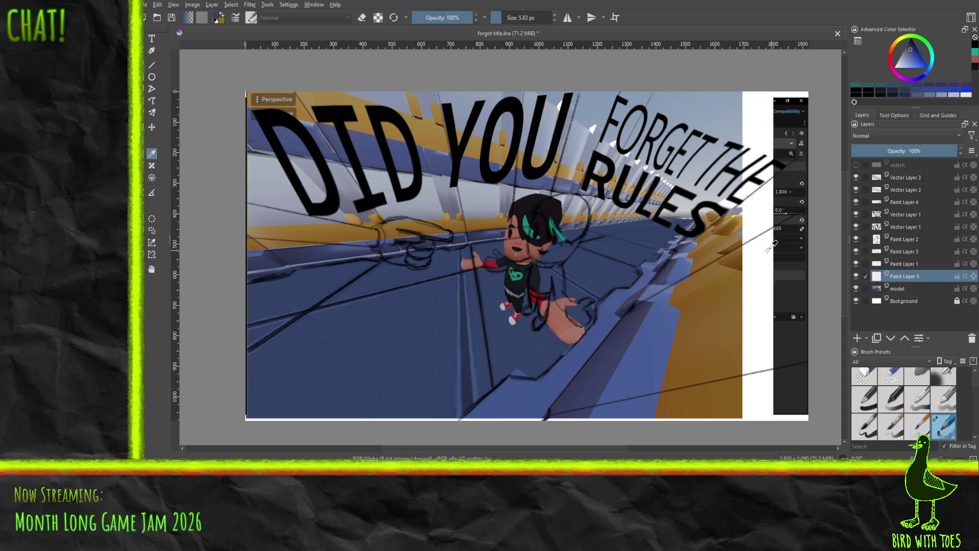
left_click(152, 65)
left_click(856, 288)
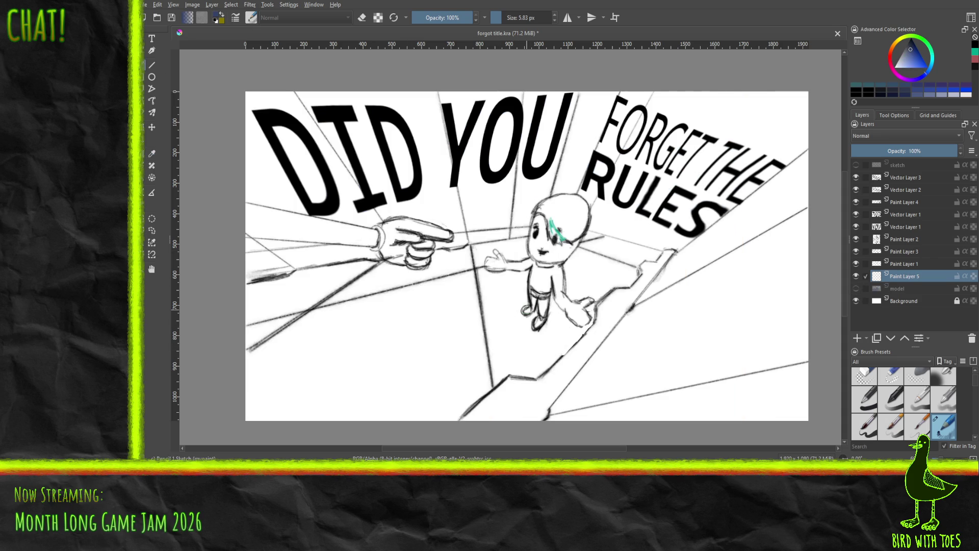
left_click(871, 408)
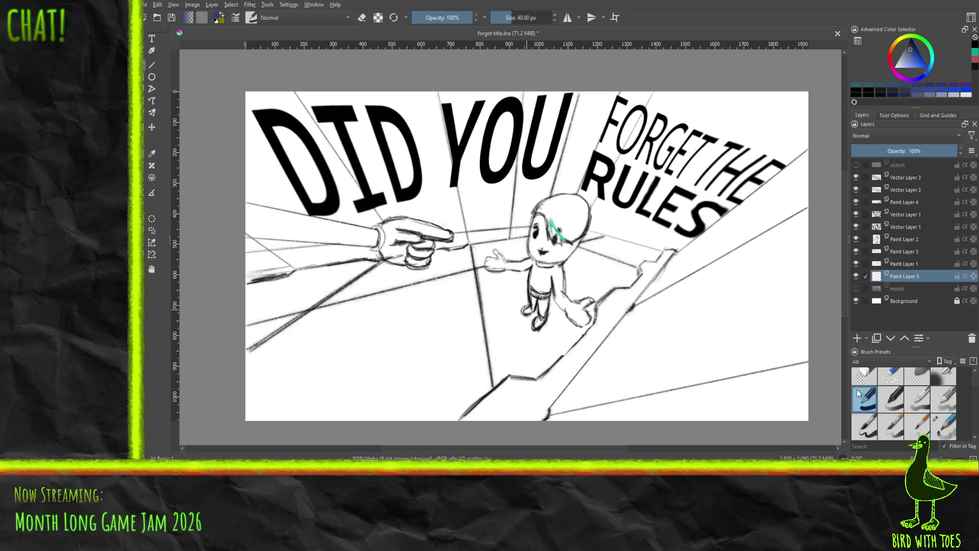
Brush a closed navy outline around the floor under the character and hand.
mouse_move(375, 412)
left_mouse_down()
mouse_move(448, 370)
mouse_move(397, 408)
mouse_move(474, 370)
mouse_move(434, 414)
mouse_move(475, 390)
mouse_move(456, 413)
mouse_move(513, 363)
mouse_move(537, 367)
mouse_move(584, 325)
mouse_move(380, 414)
left_mouse_up()
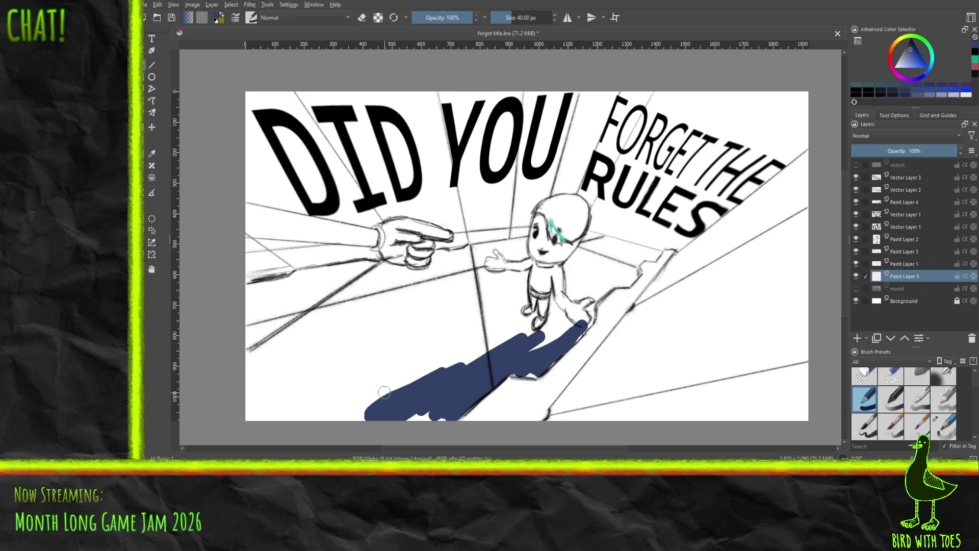
mouse_move(252, 289)
left_mouse_down()
mouse_move(373, 267)
mouse_move(418, 275)
mouse_move(438, 256)
left_mouse_up()
mouse_move(442, 257)
left_mouse_down()
mouse_move(598, 237)
mouse_move(658, 253)
mouse_move(634, 262)
mouse_move(625, 269)
mouse_move(637, 275)
mouse_move(602, 292)
mouse_move(577, 321)
mouse_move(603, 290)
mouse_move(584, 303)
mouse_move(574, 324)
mouse_move(586, 320)
mouse_move(589, 311)
mouse_move(536, 375)
left_mouse_up()
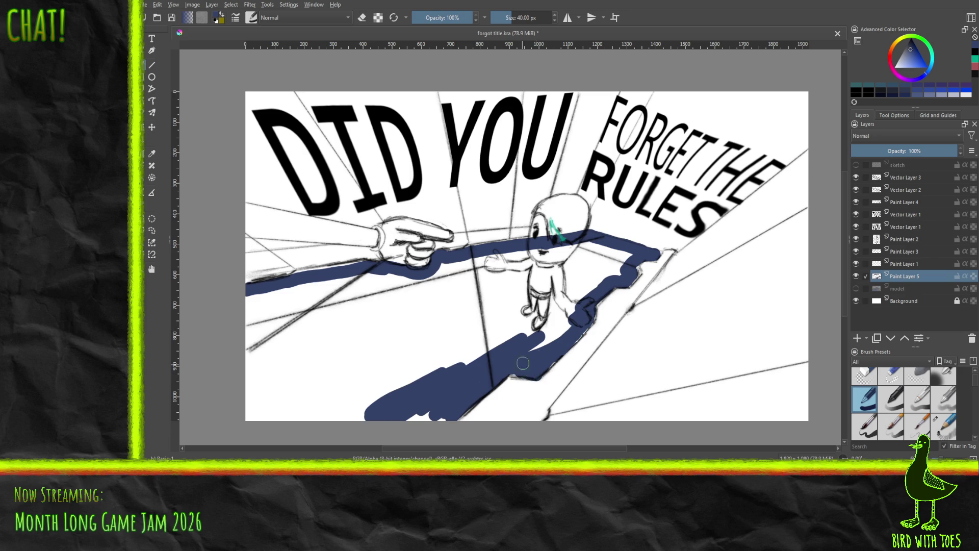
left_click_drag(263, 411, 447, 417)
mouse_move(253, 419)
left_mouse_down()
mouse_move(248, 296)
mouse_move(249, 326)
left_mouse_up()
Flood fill the outlined floor navy, cover the white gap at its edge, and show the model reference.
left_click(151, 177)
left_click(363, 338)
left_click(152, 65)
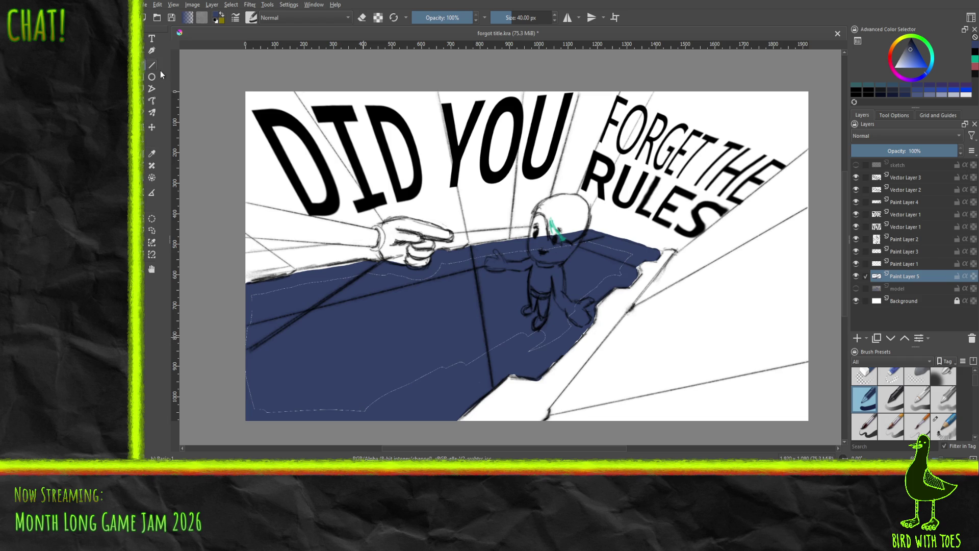
mouse_move(254, 303)
left_mouse_down()
mouse_move(291, 286)
mouse_move(423, 278)
mouse_move(471, 259)
mouse_move(585, 246)
mouse_move(625, 255)
mouse_move(611, 278)
mouse_move(563, 308)
mouse_move(551, 341)
mouse_move(487, 347)
mouse_move(362, 413)
mouse_move(259, 404)
mouse_move(250, 376)
mouse_move(265, 413)
mouse_move(253, 416)
left_mouse_up()
left_click(856, 288)
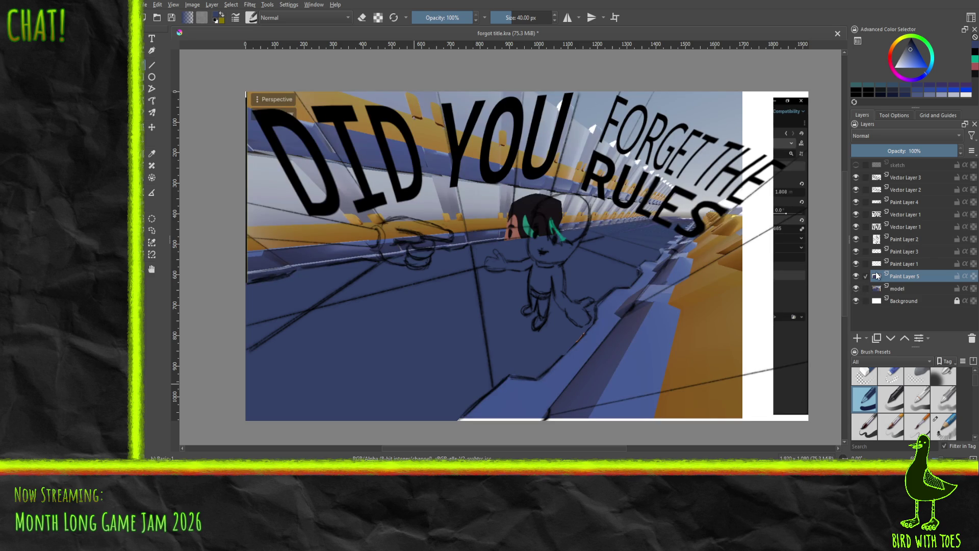
Sample a blue from the reference, hide the model, and dab navy along the ledge line.
left_click(151, 153)
left_click(539, 399)
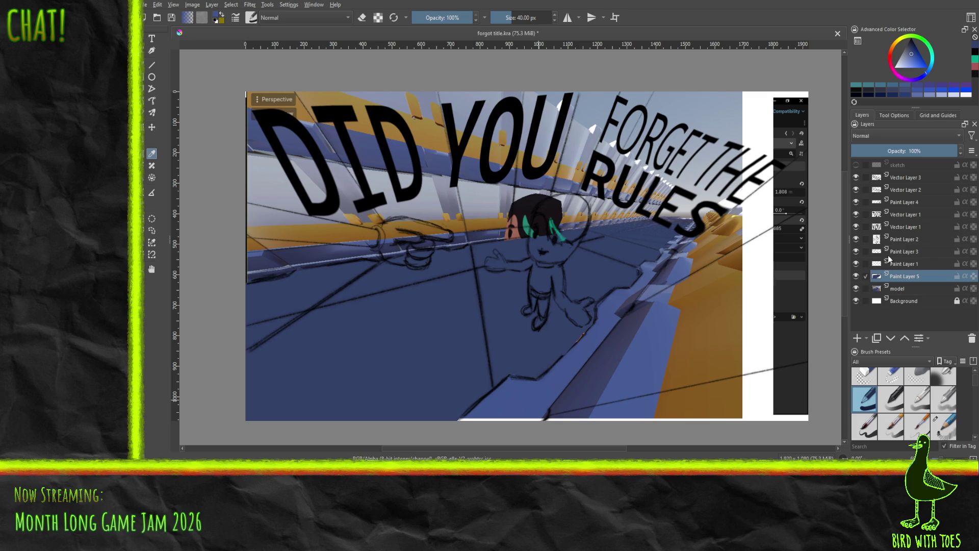
left_click(856, 289)
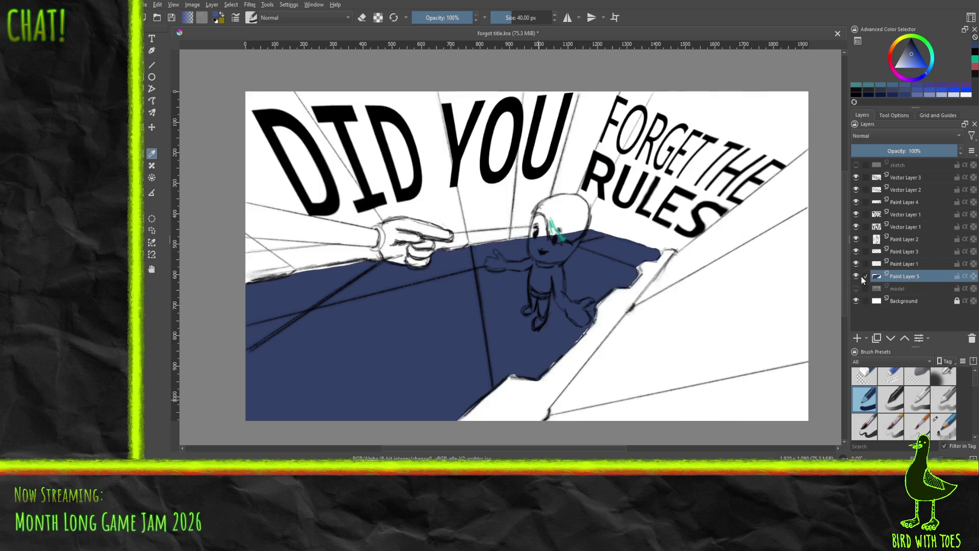
key("b")
left_click_drag(540, 415, 544, 411)
left_click(627, 307)
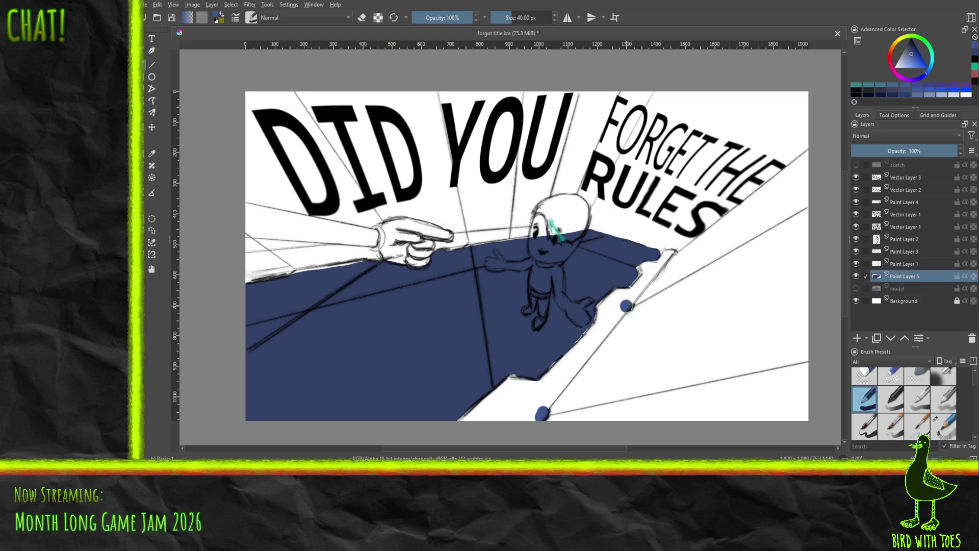
left_click(666, 254)
left_click_drag(627, 306, 655, 269)
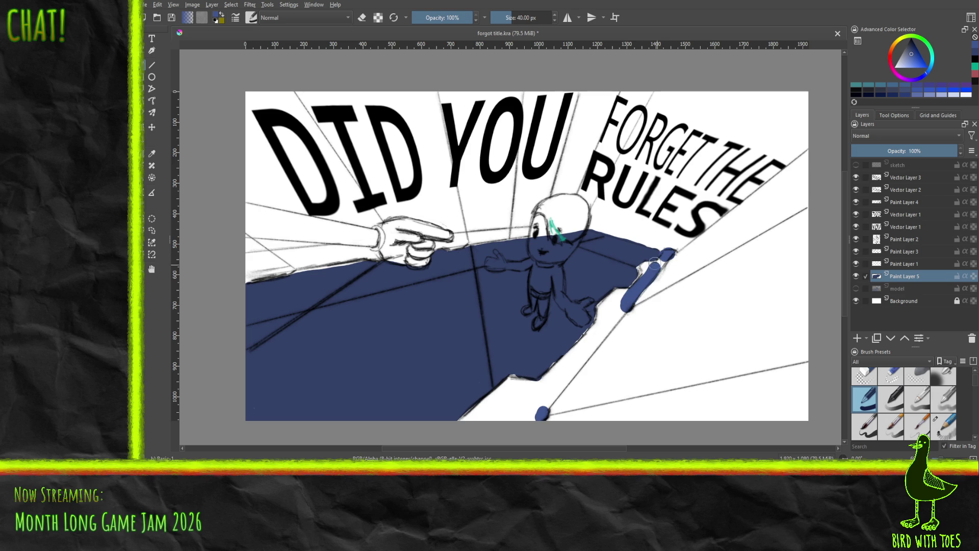
Shrink the brush to 9.09 px and paint thin navy strokes along the ledge.
left_click_drag(510, 17, 508, 17)
left_click_drag(661, 264, 658, 268)
left_click_drag(543, 407, 624, 313)
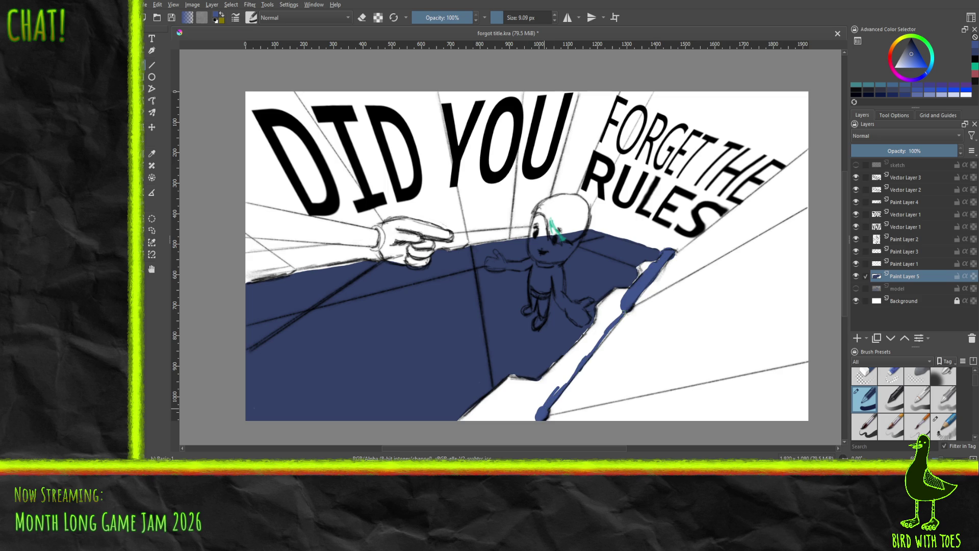
left_click_drag(593, 351, 615, 325)
left_click(151, 177)
Flood fill the white ledge strip with blue and paint over remaining white gaps.
left_click(522, 421)
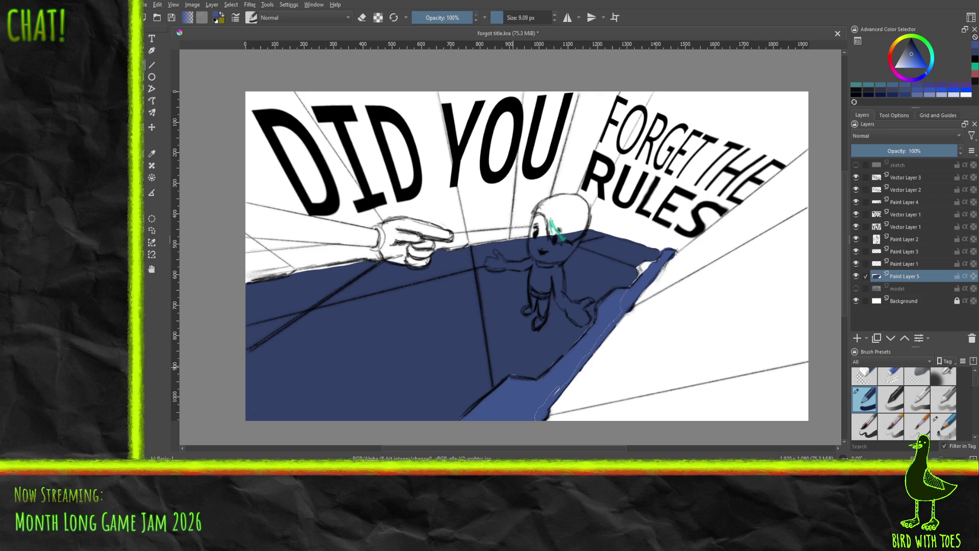
left_click(553, 390)
left_click_drag(639, 274, 640, 267)
Try a faint stroke and light blue hatching on the floor, undoing both.
left_click_drag(490, 372, 496, 383)
key("ctrl+z")
mouse_move(254, 377)
left_mouse_down()
mouse_move(291, 337)
mouse_move(286, 357)
mouse_move(325, 341)
mouse_move(407, 359)
left_mouse_up()
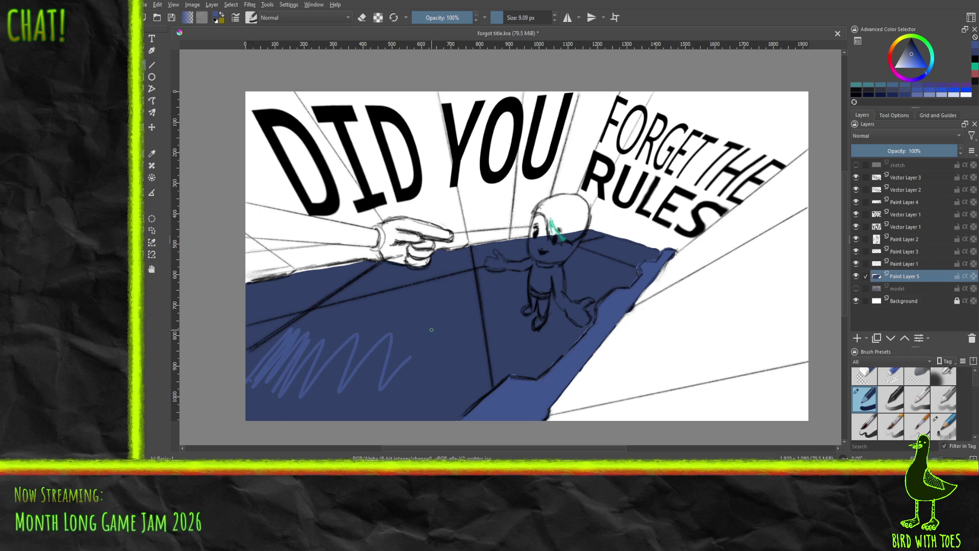
key("ctrl+z")
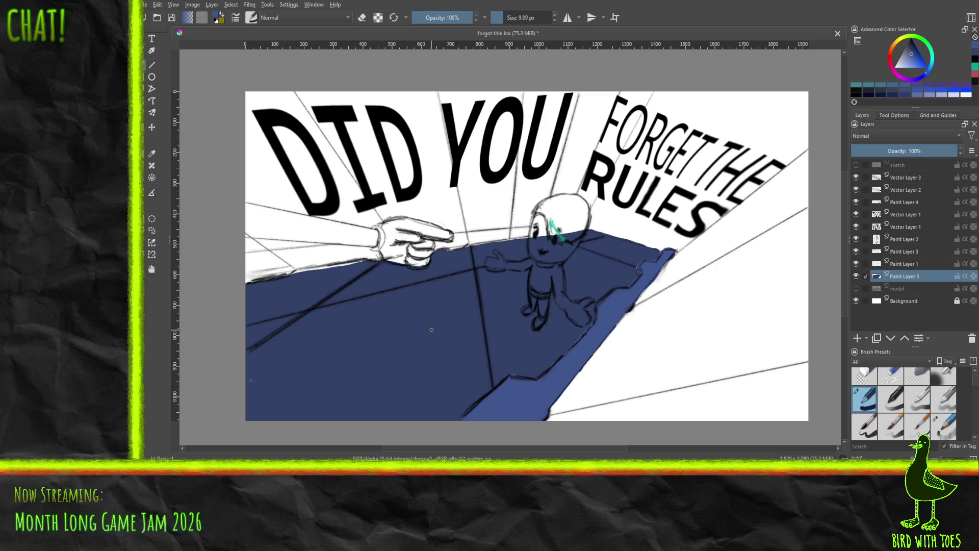
Show the 3D model reference again and sample the orange wall colour.
left_click(856, 289)
left_click(857, 289)
left_click(857, 289)
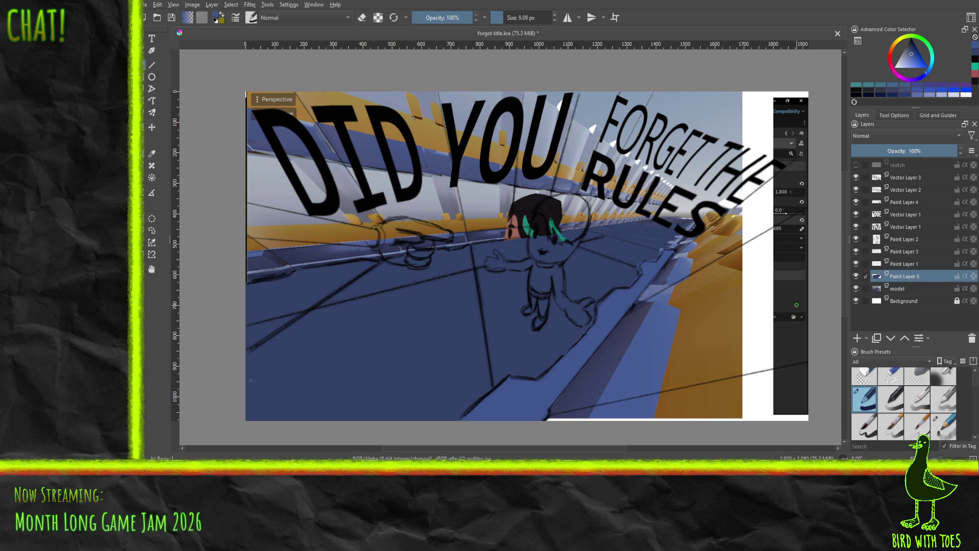
left_click(152, 154)
left_click(698, 334)
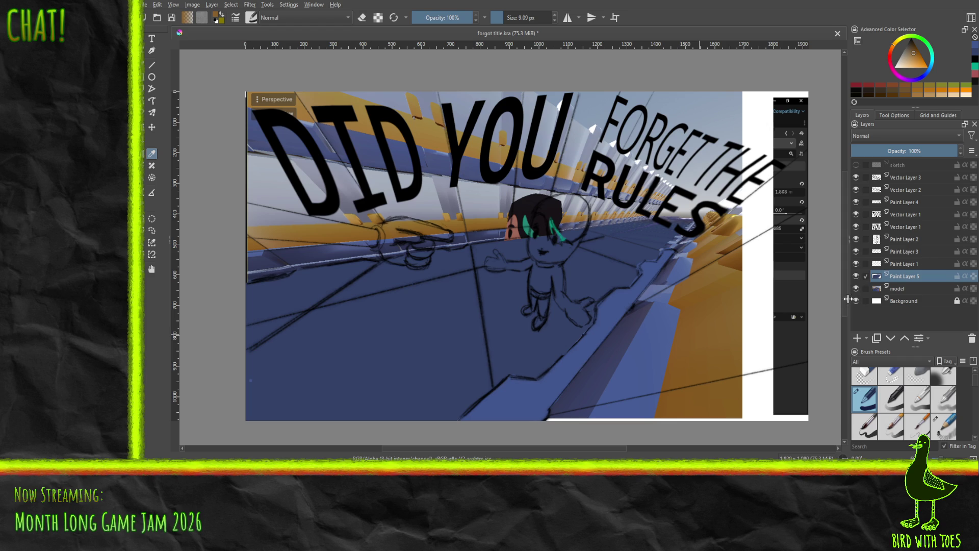